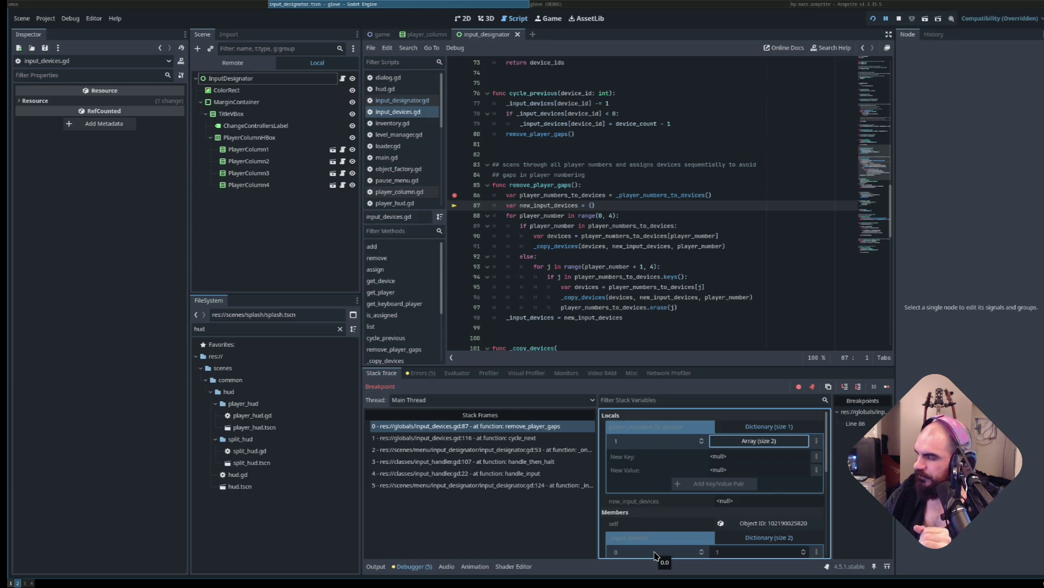
# Resume the game from the remove_player_gaps breakpoint with F5, bringing back the Change Controllers screen.
pyautogui.press('F5')
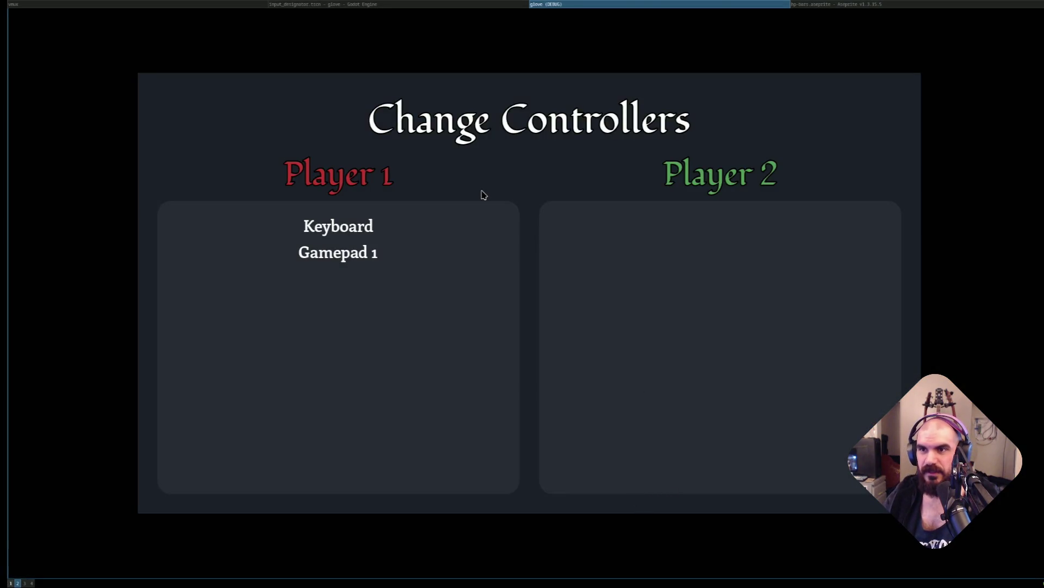
# Trigger the breakpoint, remove the line-86 breakpoint, resume, and cycle the Keyboard to Player 2.
pyautogui.press('Left')
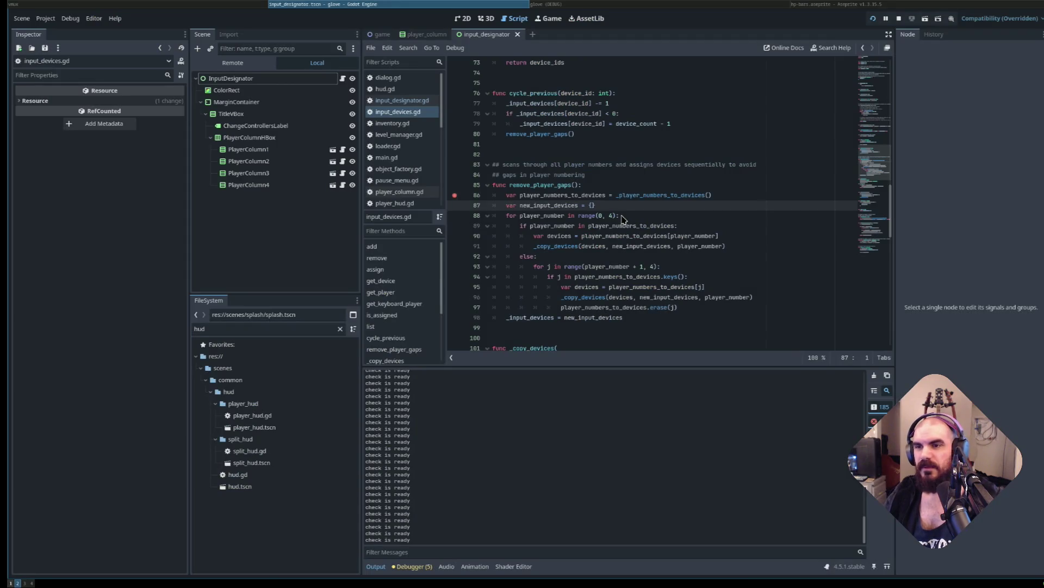
pyautogui.click(454, 195)
pyautogui.click(613, 207)
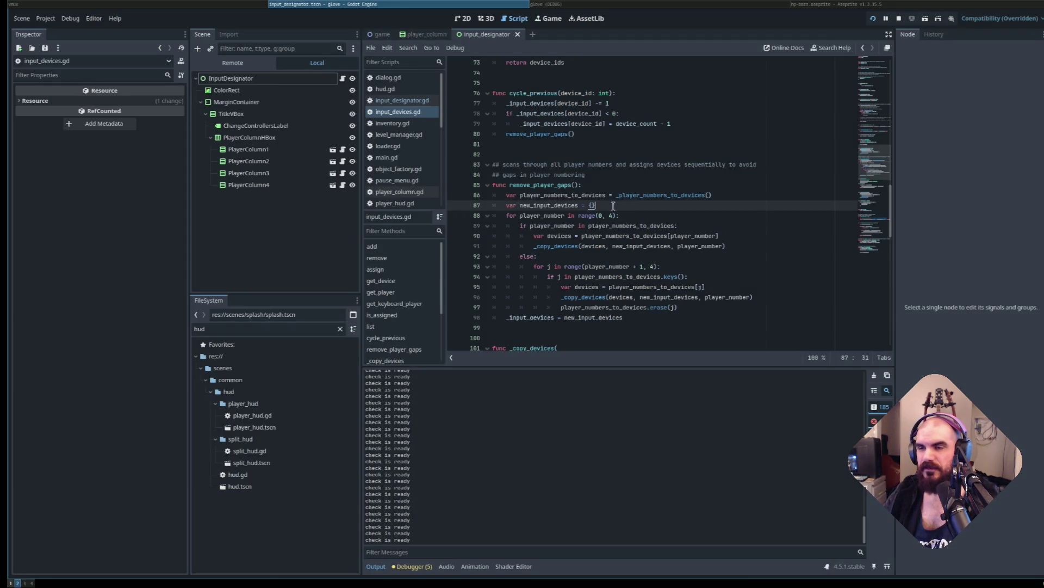
pyautogui.press('F12')
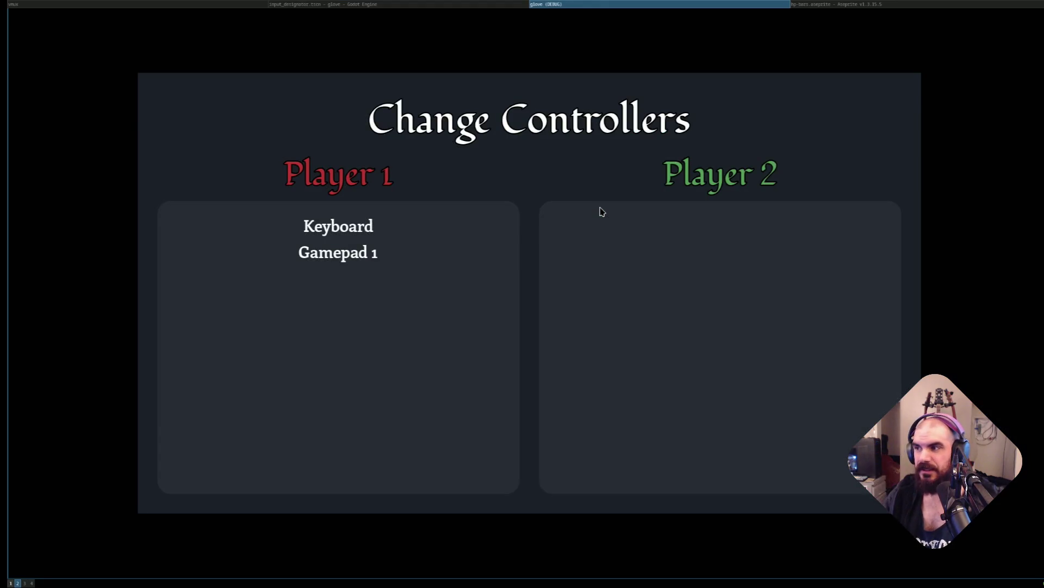
pyautogui.press('Right')
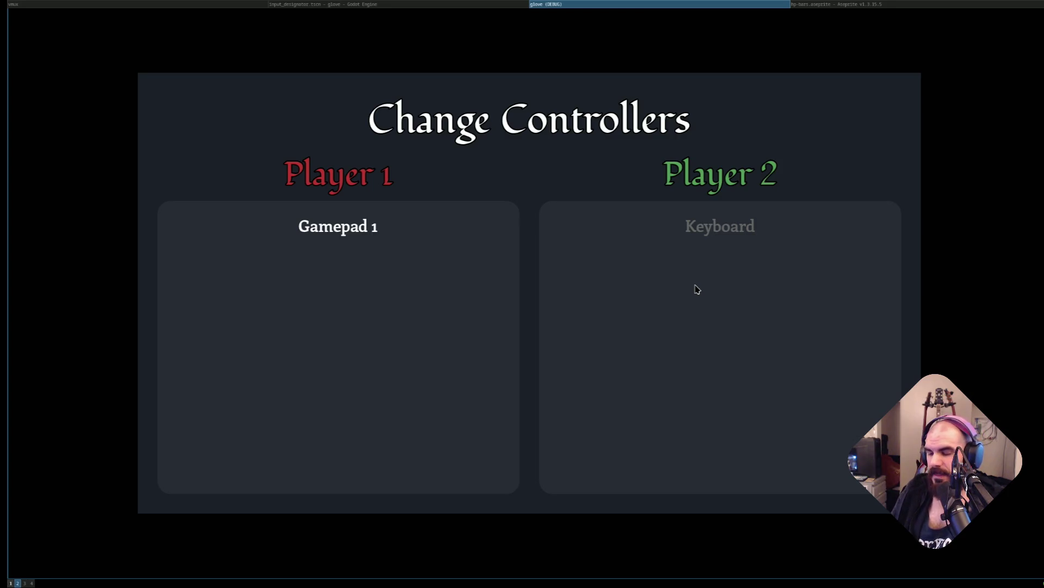
# Cycle the Keyboard back left so it sits alone under Player 1, with Gamepad 1 under Player 2.
pyautogui.press('Left')
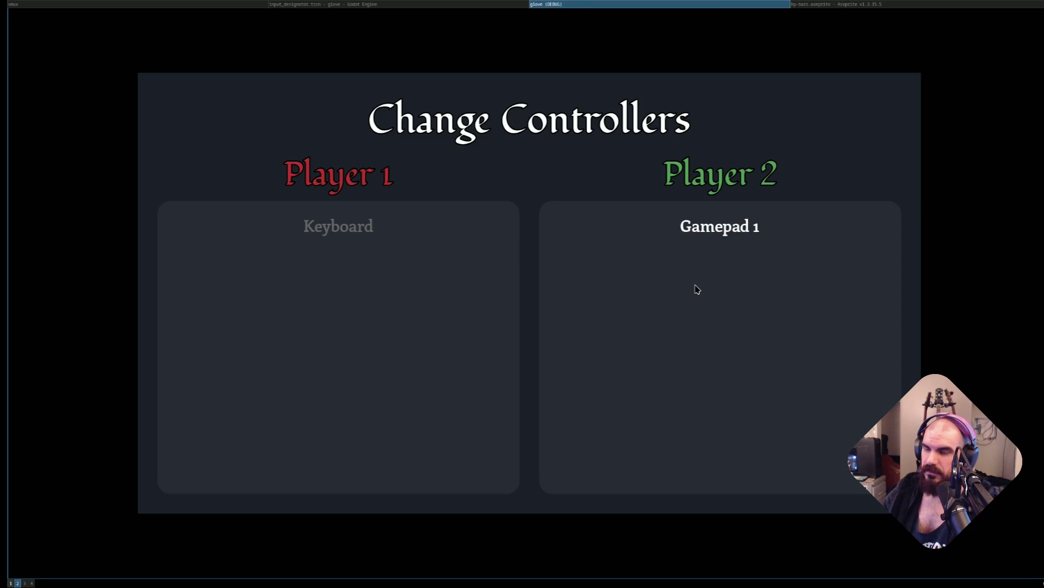
# Back out of Change Controllers to The Glove's main title menu with Escape.
pyautogui.press('Escape')
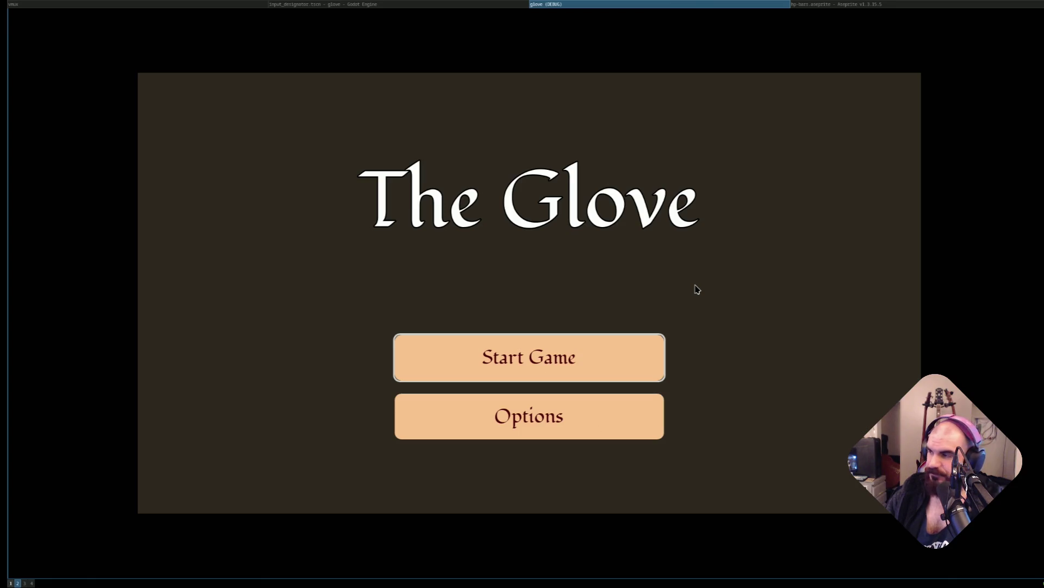
# Return to the Godot script editor's input_devices.gd, then switch to Neovim showing the same file.
pyautogui.click(511, 5)
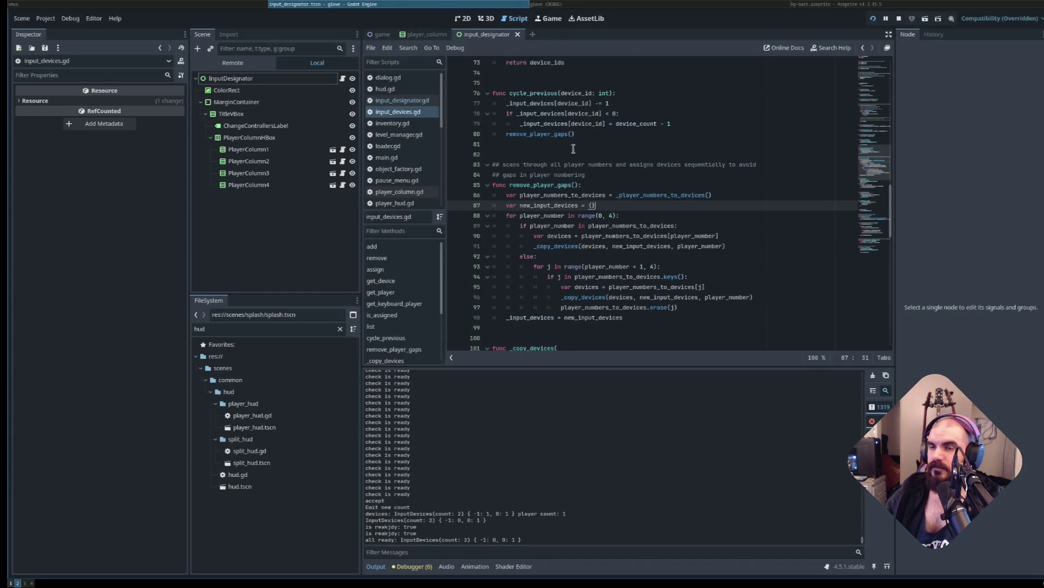
pyautogui.scroll(4, 621, 179)
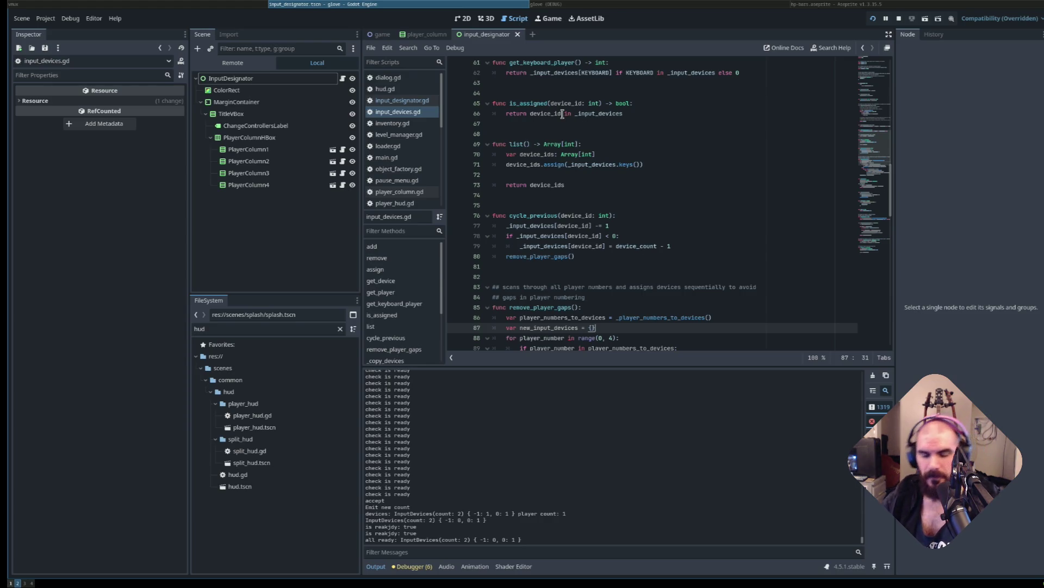
pyautogui.press('super+Left')
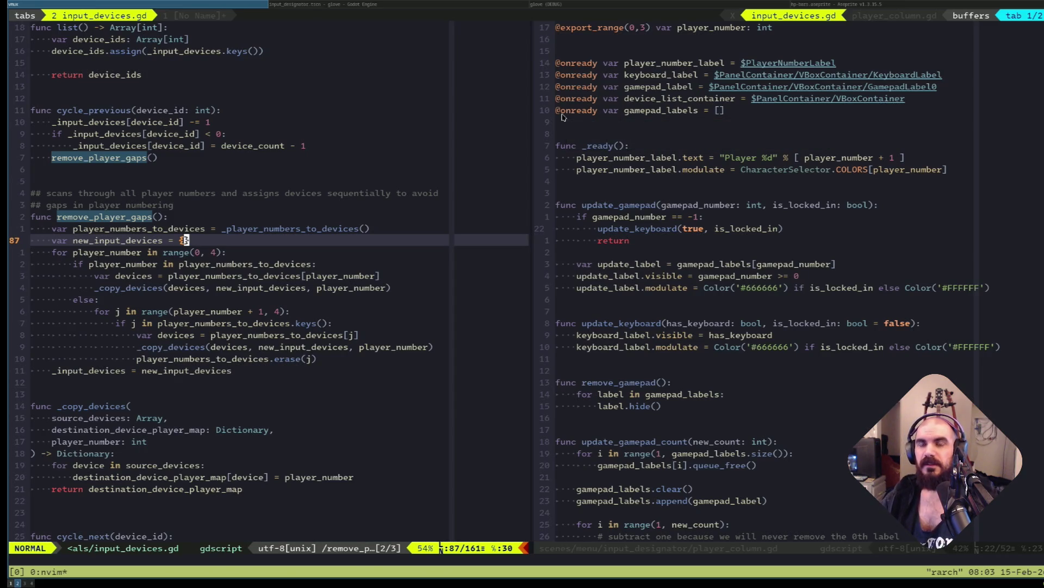
pyautogui.press('k')
pyautogui.press('k')
pyautogui.press('k')
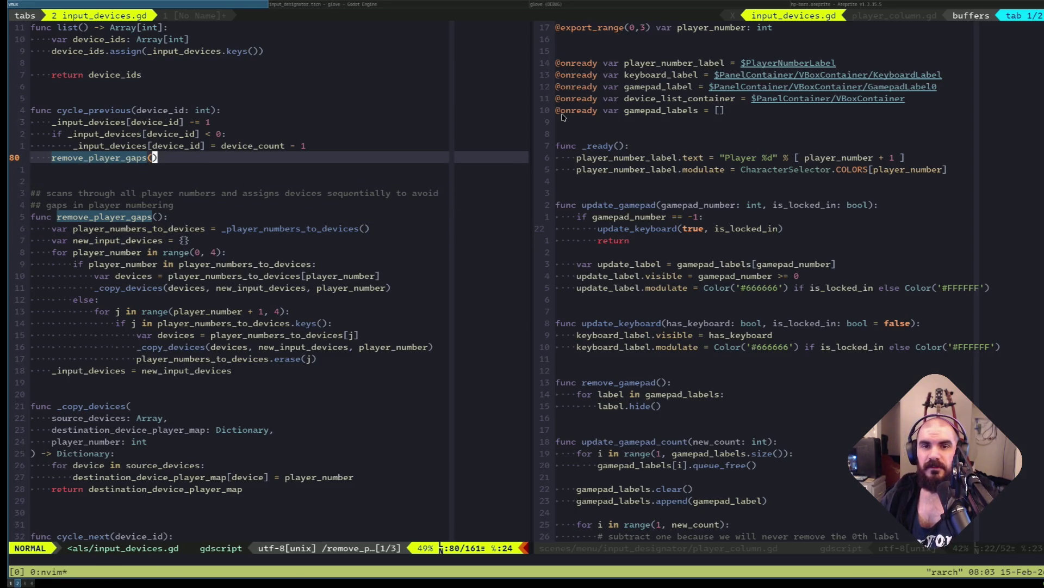
pyautogui.press('k')
pyautogui.press('k')
pyautogui.press('k')
pyautogui.press('j')
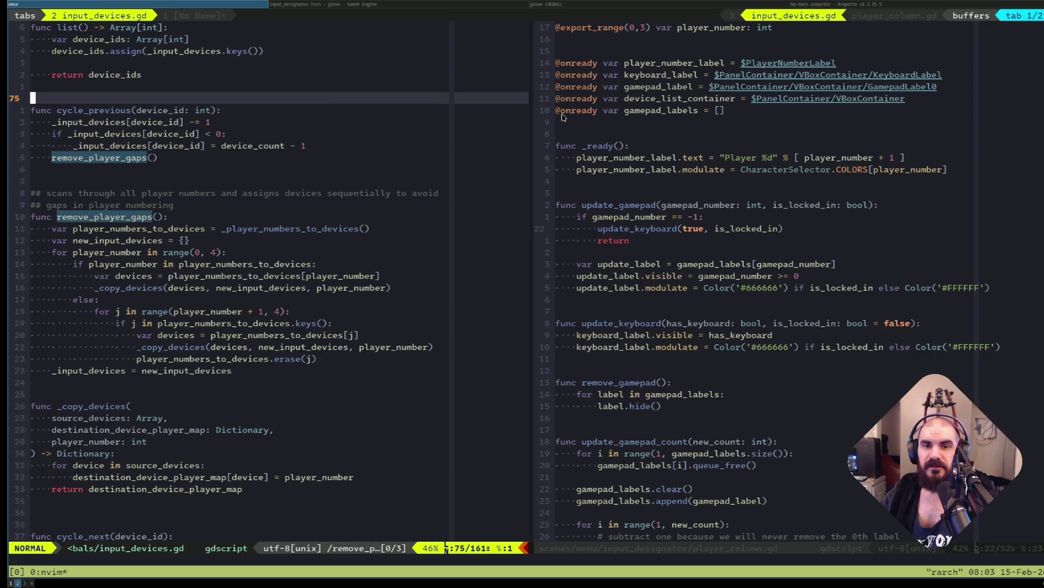
pyautogui.press('j')
pyautogui.press('j')
pyautogui.press('j')
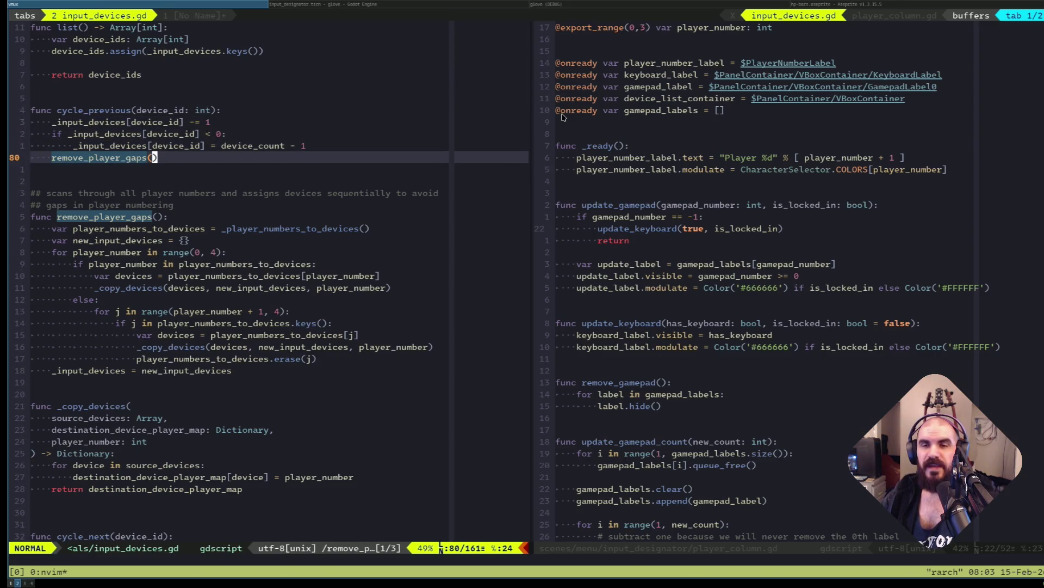
pyautogui.scroll(3, 329, 202)
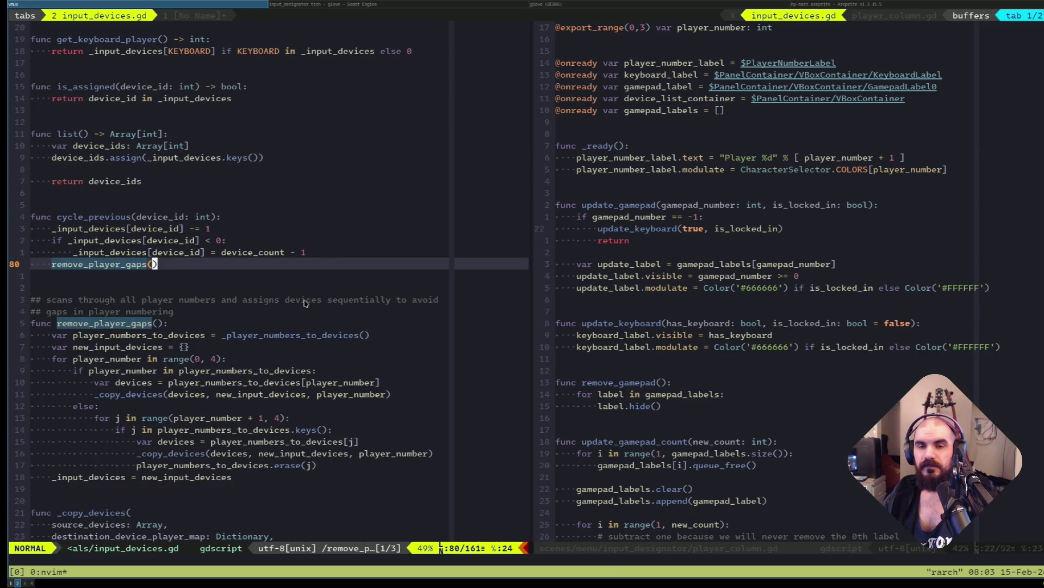
pyautogui.scroll(-6, 261, 294)
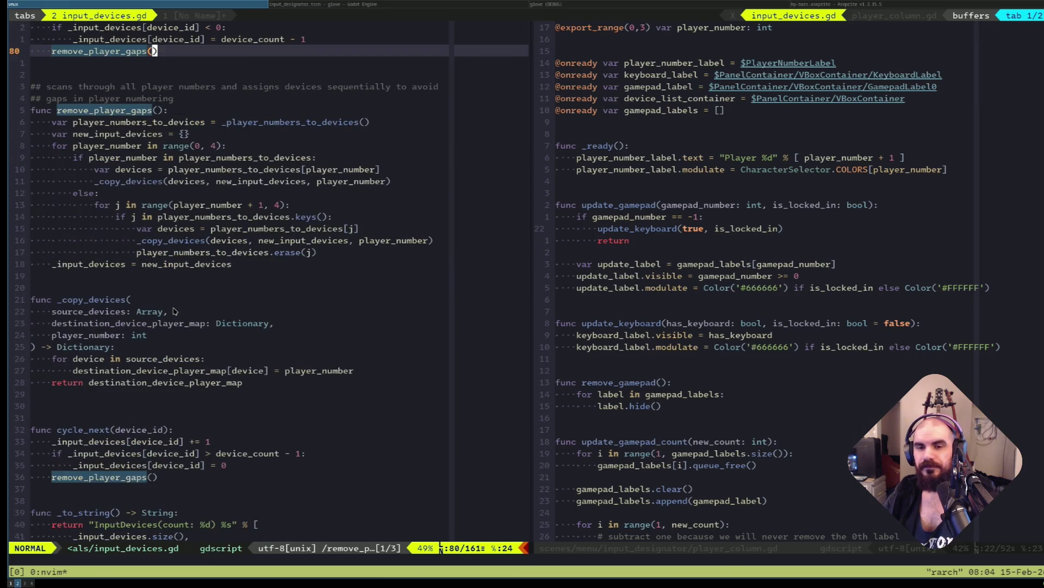
pyautogui.click(174, 476)
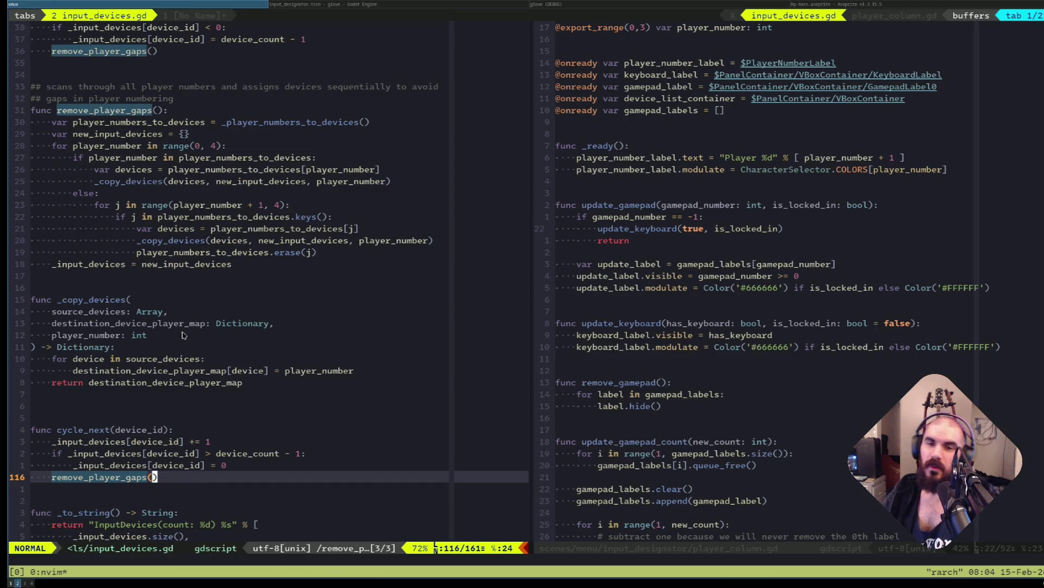
pyautogui.click(218, 349)
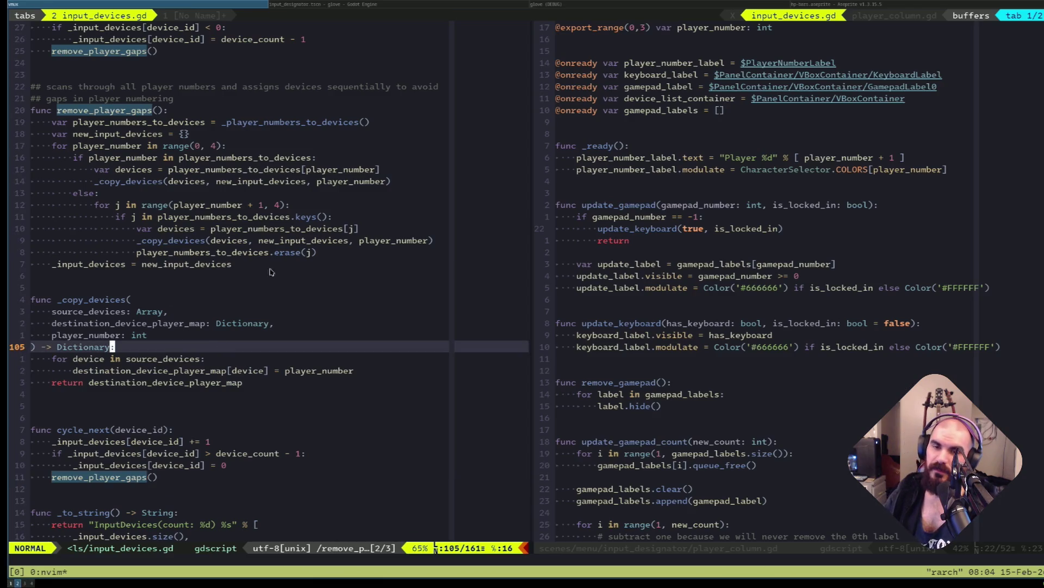
pyautogui.click(152, 486)
pyautogui.click(150, 479)
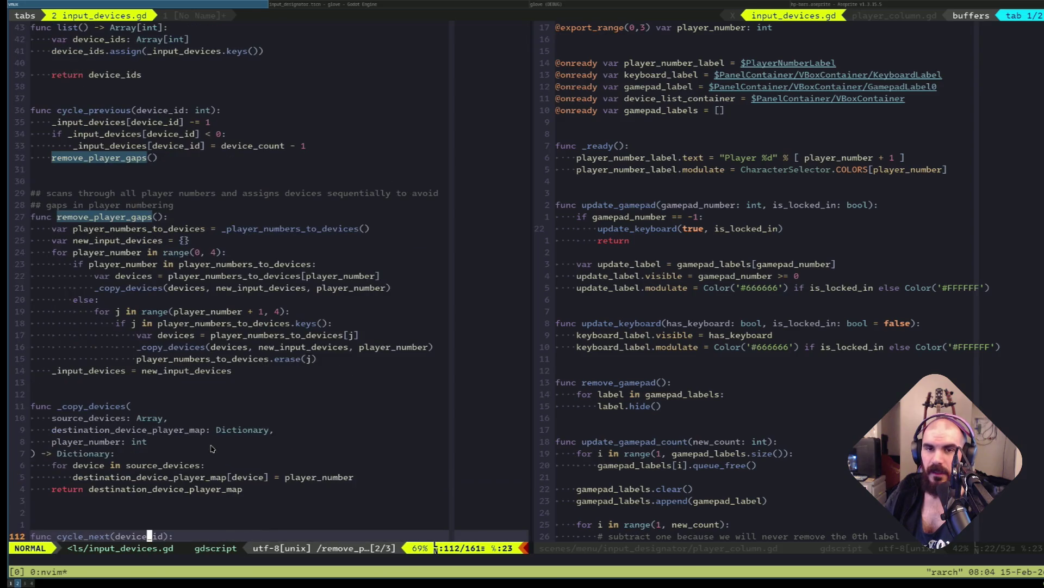
pyautogui.scroll(3, 197, 446)
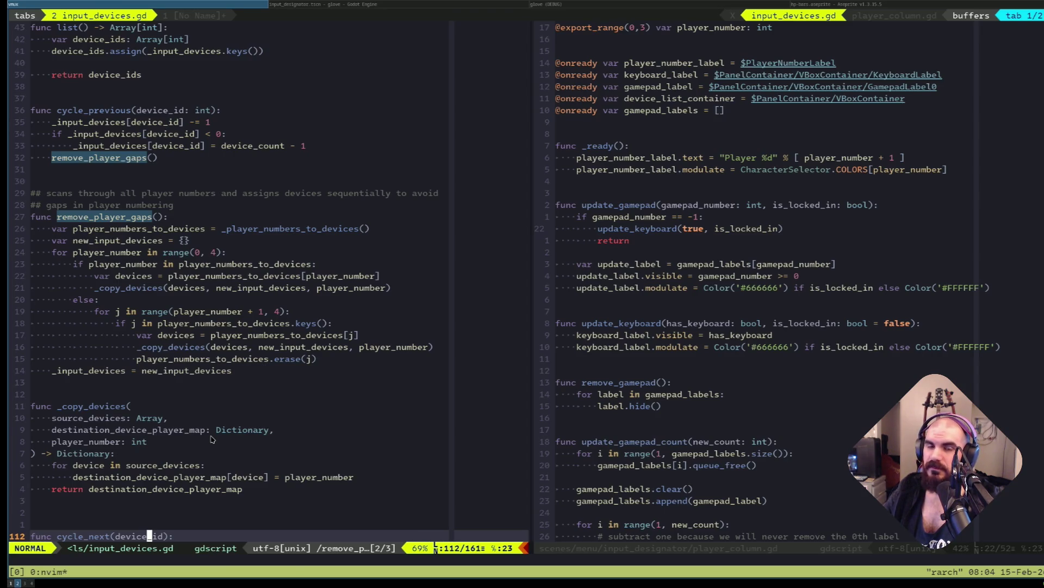
# Delete the remove_player_gaps() calls from cycle_previous and cycle_next and save input_devices.gd.
pyautogui.click(129, 158)
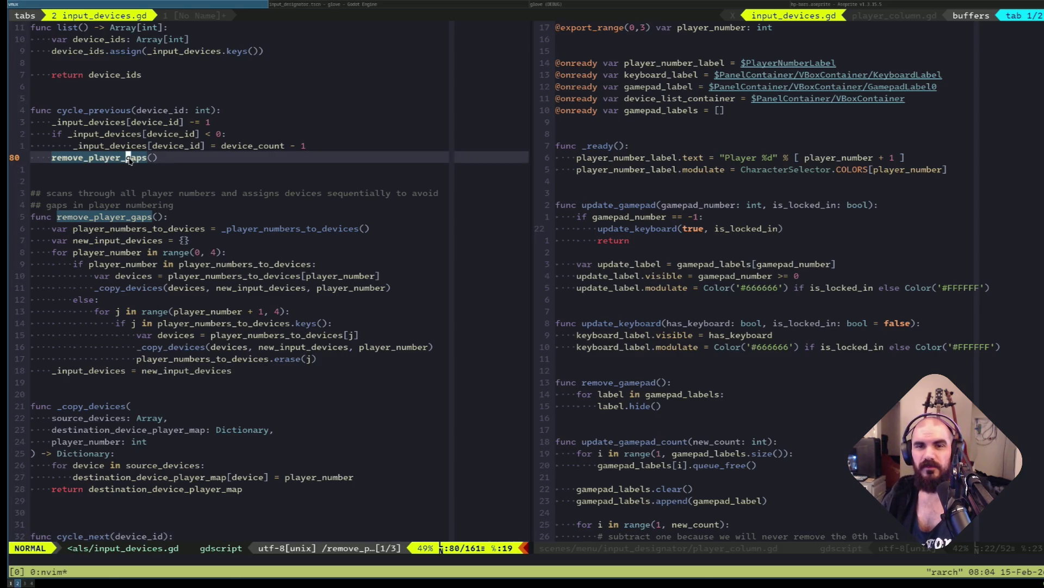
pyautogui.press('d')
pyautogui.press('d')
pyautogui.press('n')
pyautogui.press('n')
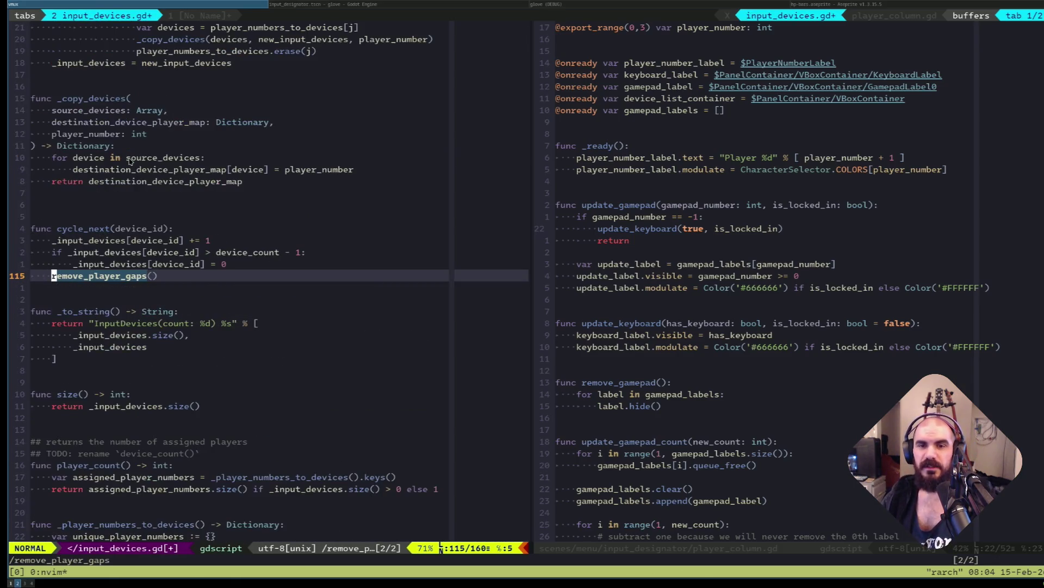
pyautogui.press('d')
pyautogui.press('d')
pyautogui.write(':w')
pyautogui.press('Return')
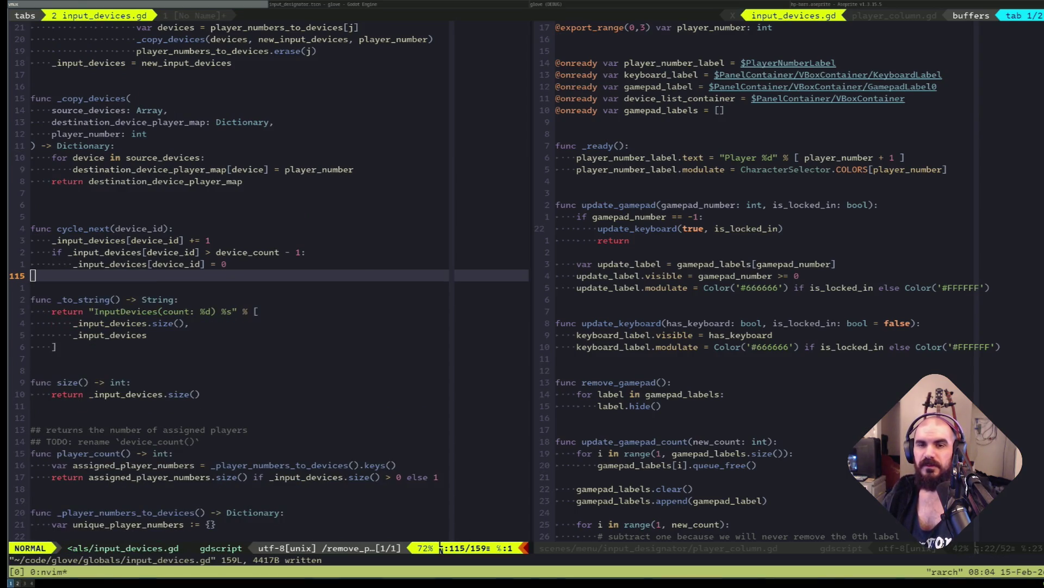
# Jump back through earlier edit positions to the _player_numbers_to_devices call.
pyautogui.hotkey('ctrl', 'o')
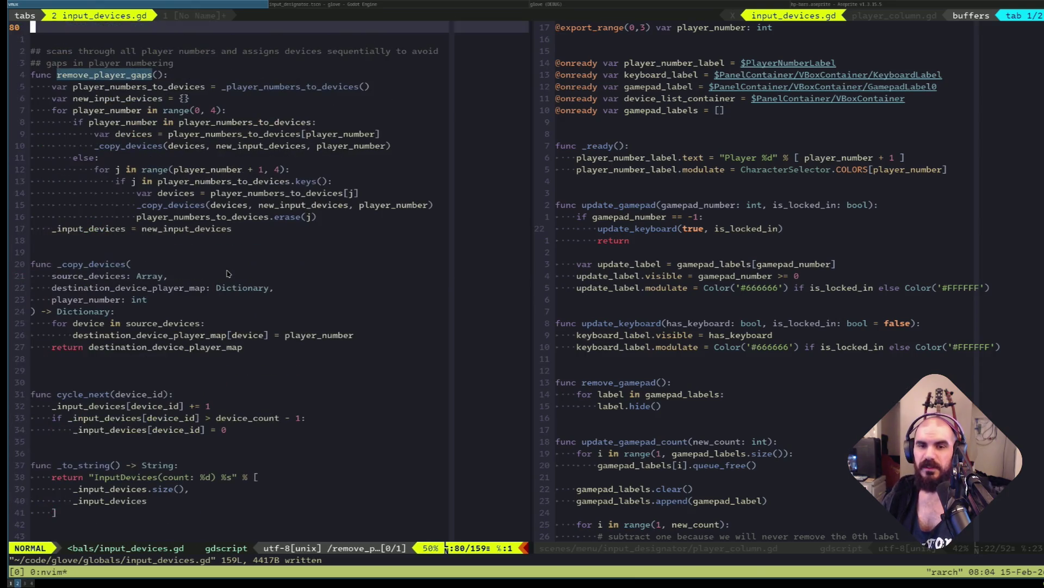
pyautogui.hotkey('ctrl', 'o')
pyautogui.hotkey('ctrl', 'o')
pyautogui.hotkey('ctrl', 'o')
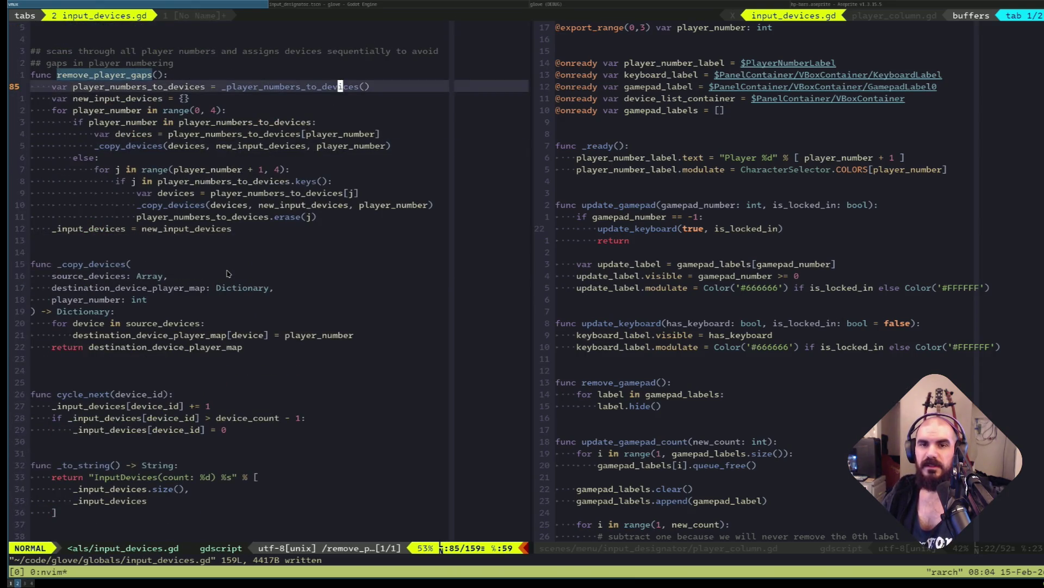
pyautogui.hotkey('ctrl', 'o')
pyautogui.hotkey('ctrl', 'o')
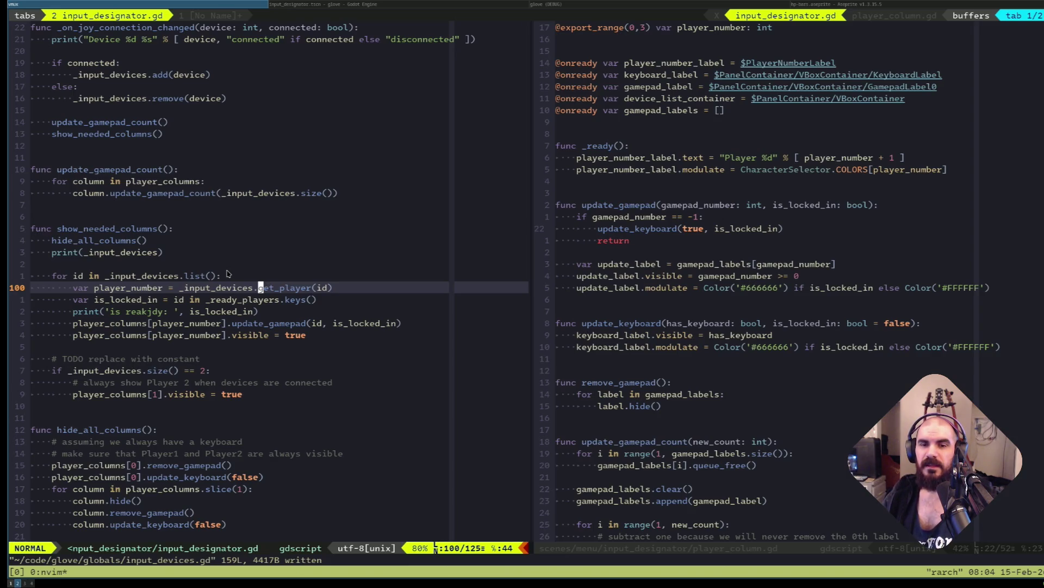
pyautogui.press('k')
pyautogui.press('k')
pyautogui.press('k')
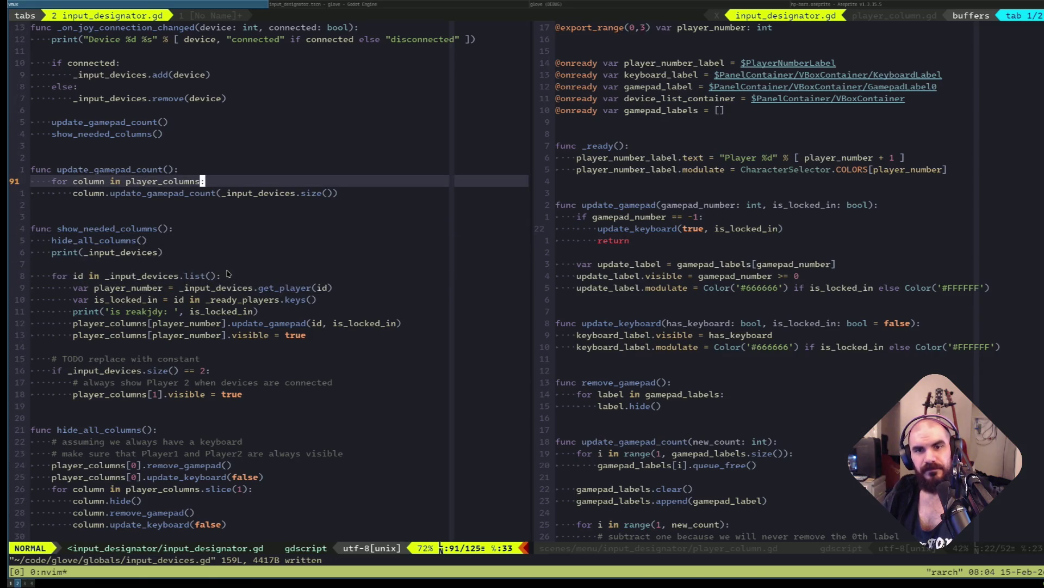
pyautogui.press('k')
pyautogui.press('k')
pyautogui.press('k')
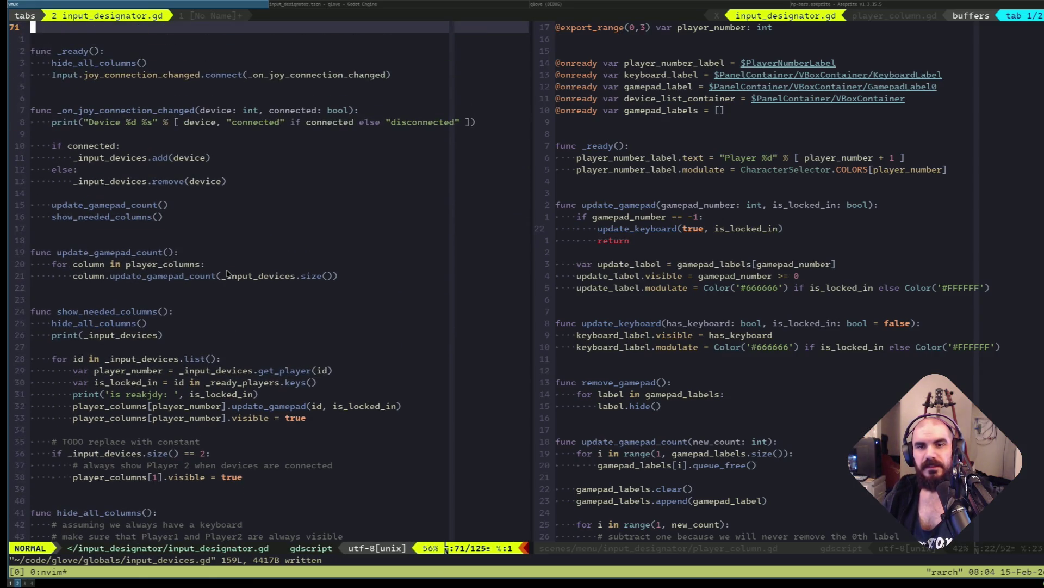
pyautogui.write(':11')
pyautogui.press('Return')
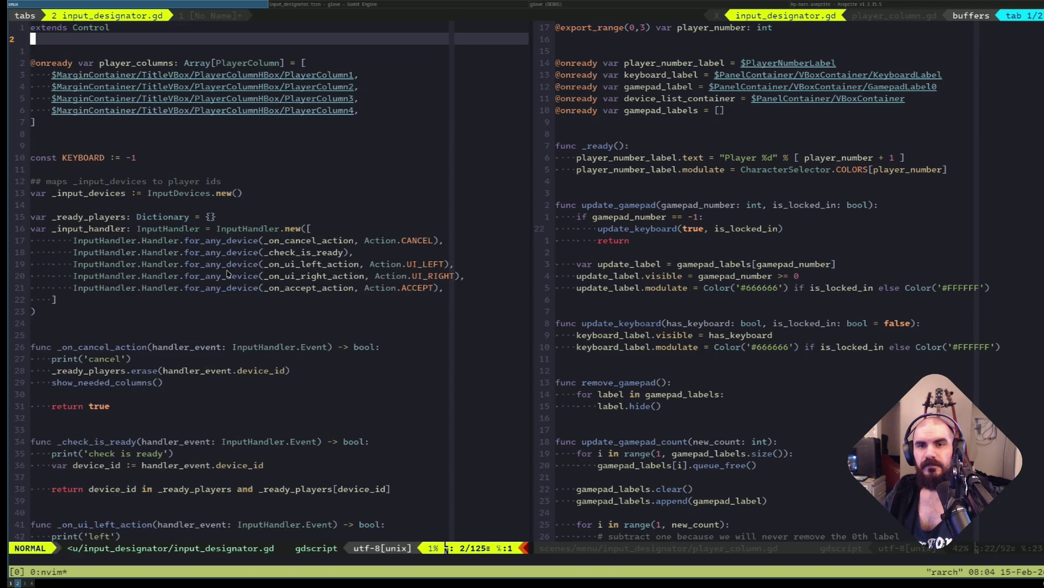
pyautogui.write('/_on_accept_action(')
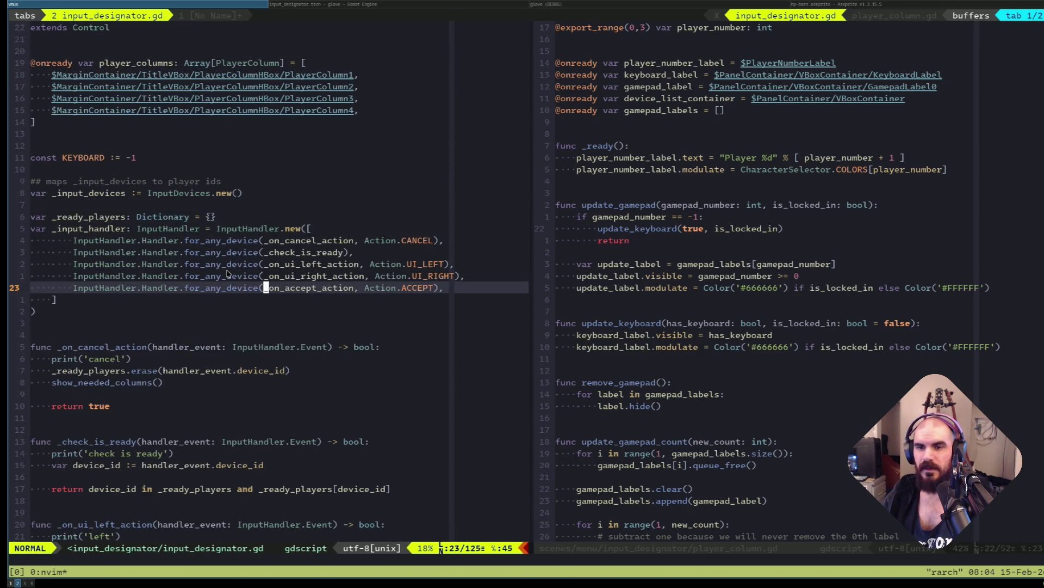
pyautogui.press('Return')
pyautogui.press('j')
pyautogui.press('j')
pyautogui.press('j')
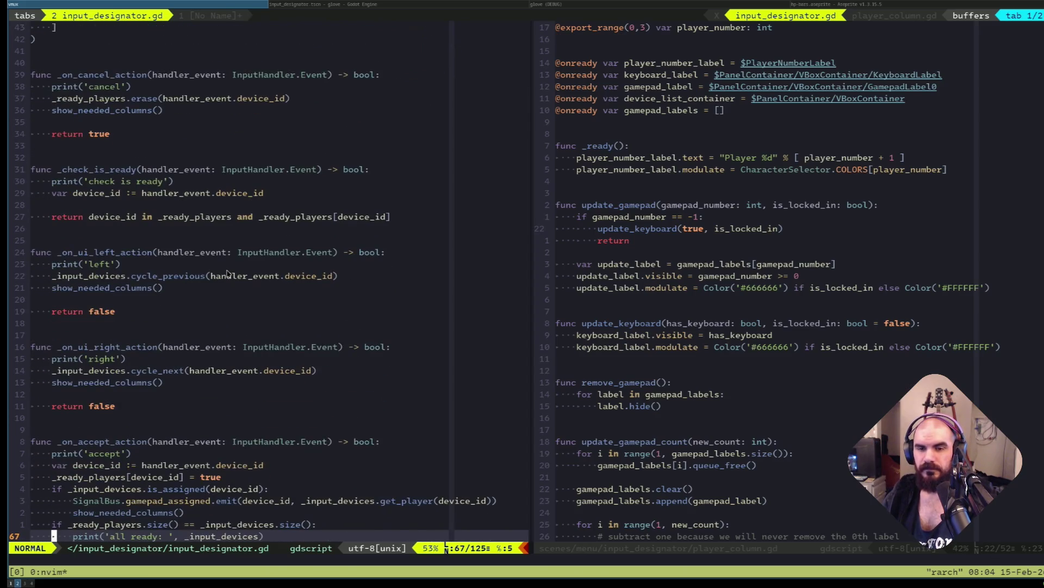
pyautogui.press('j')
pyautogui.press('j')
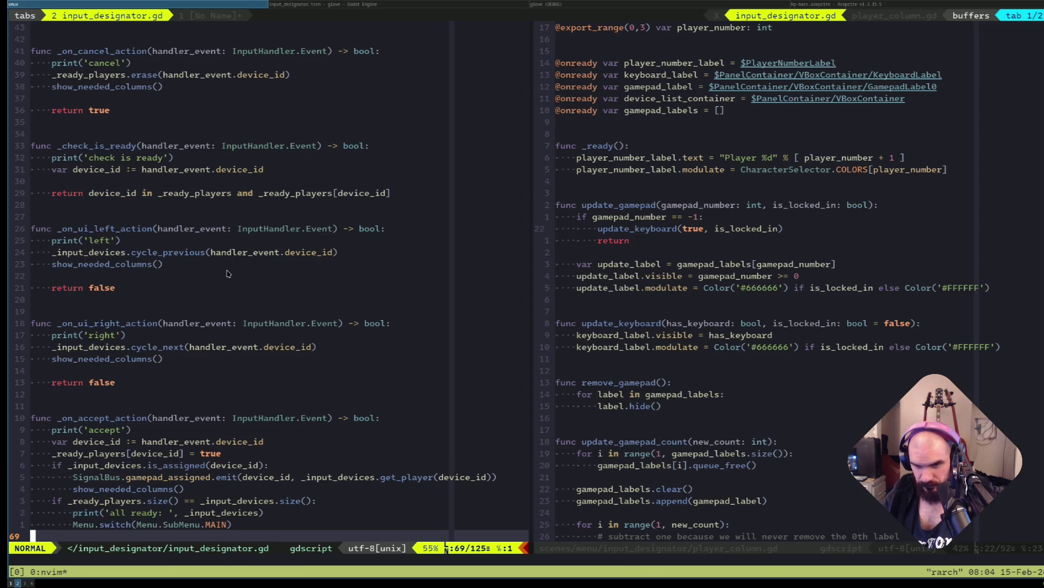
pyautogui.press('j')
pyautogui.press('j')
pyautogui.press('j')
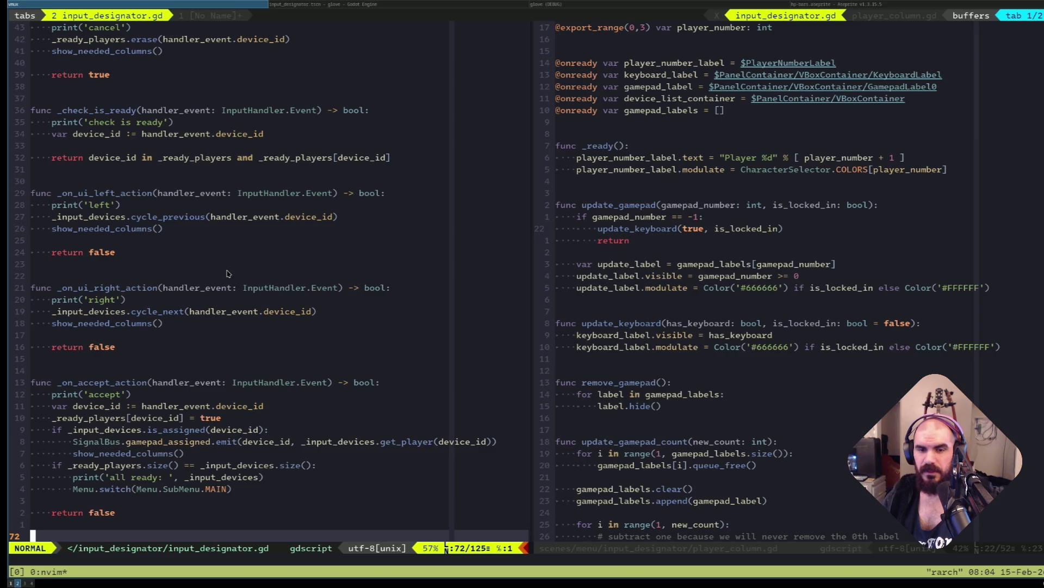
pyautogui.press('k')
pyautogui.press('k')
pyautogui.press('k')
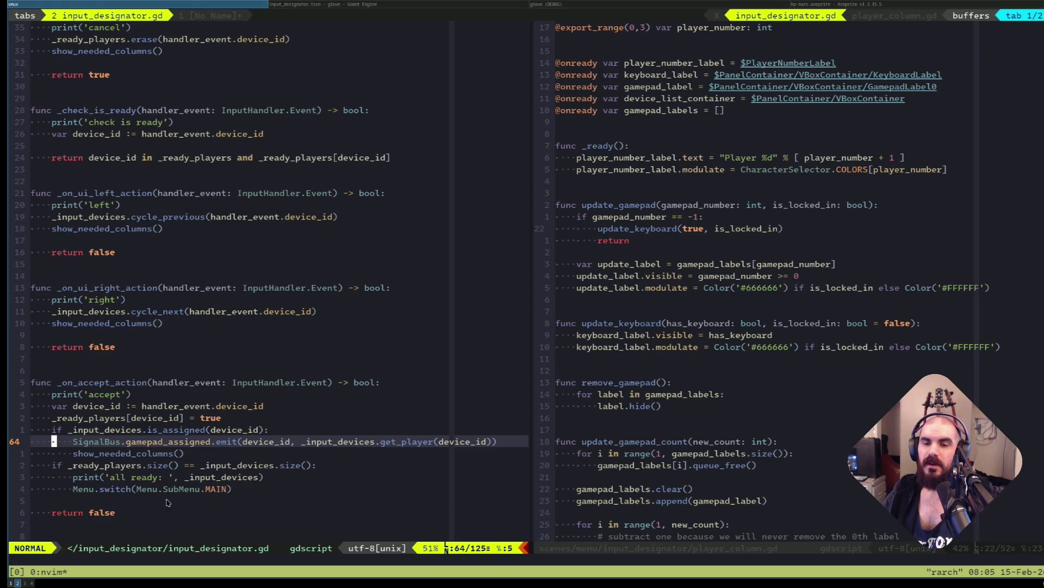
# Visually select the all-ready check block in input_designator.gd's accept handler.
pyautogui.press('j')
pyautogui.press('j')
pyautogui.press('0')
pyautogui.press('v')
pyautogui.press('j')
pyautogui.press('j')
pyautogui.press('$')
pyautogui.press('o')
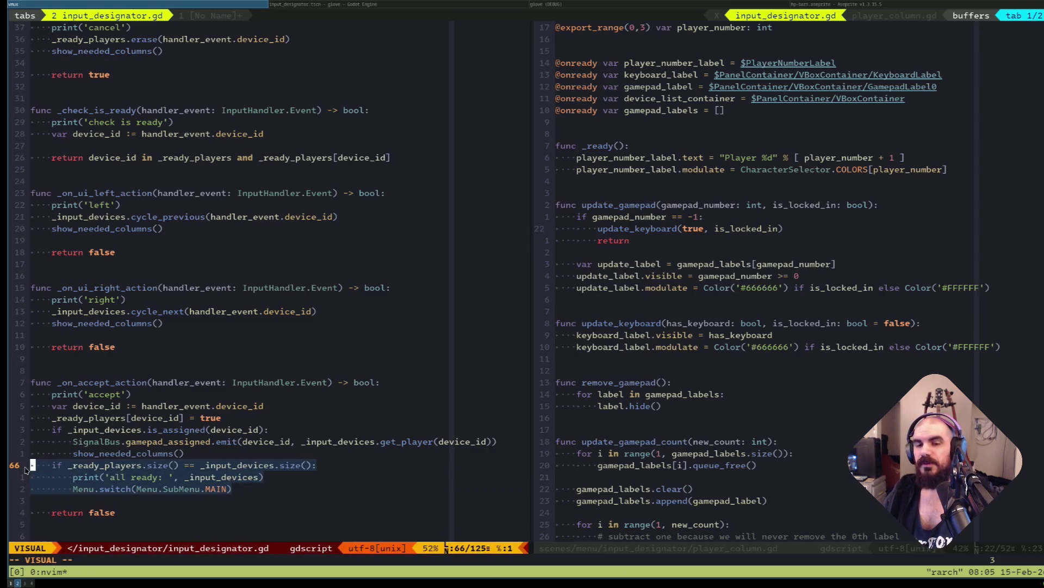
# Inspect the Menu.switch(Menu.SubMenu.MAIN) call, ending on the show_needed_columns() line.
pyautogui.click(185, 478)
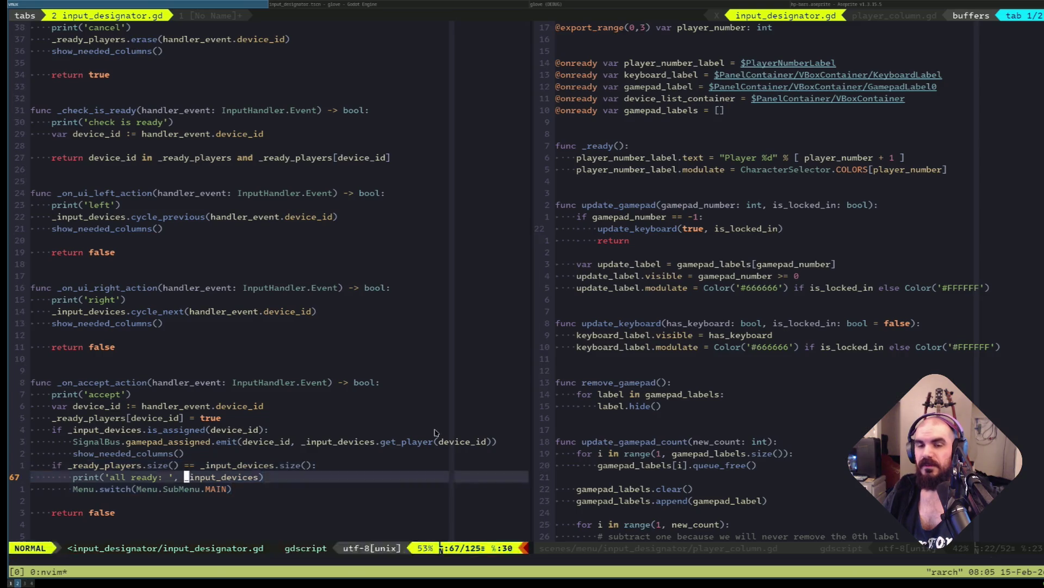
pyautogui.click(191, 488)
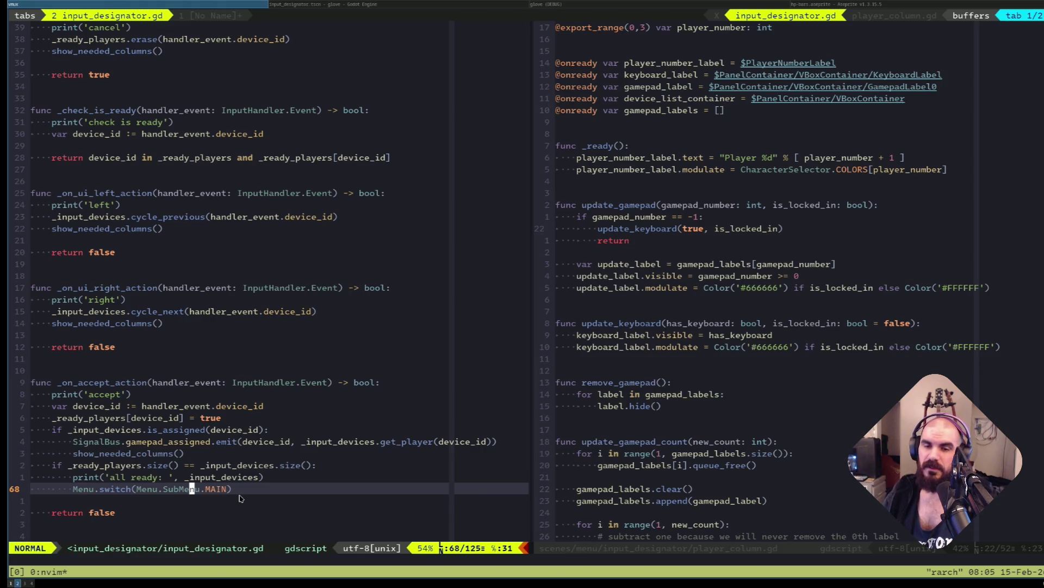
pyautogui.moveTo(233, 489); pyautogui.dragTo(53, 488)
pyautogui.tripleClick(88, 490)
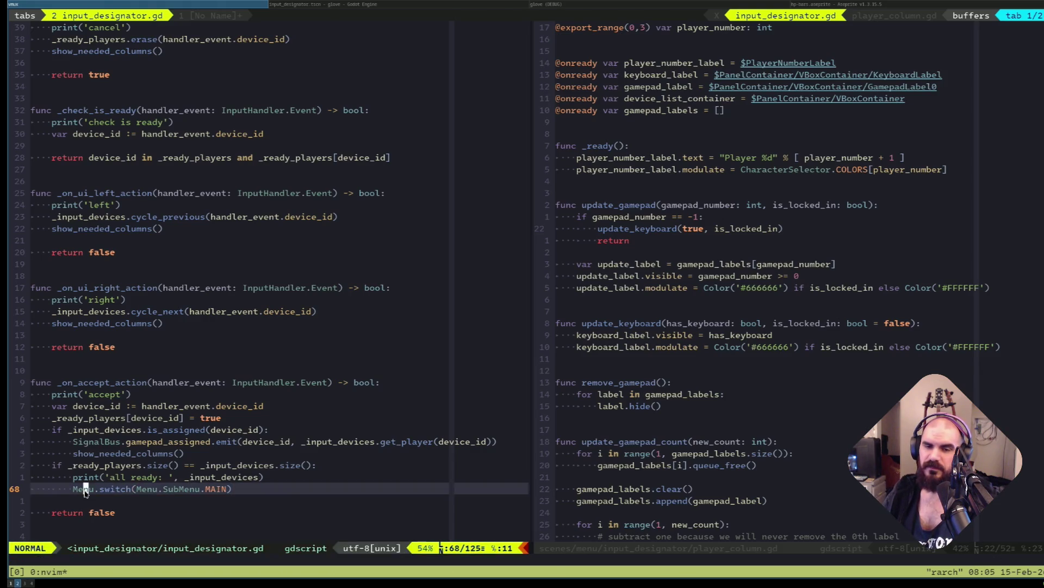
pyautogui.click(214, 490)
pyautogui.doubleClick(213, 492)
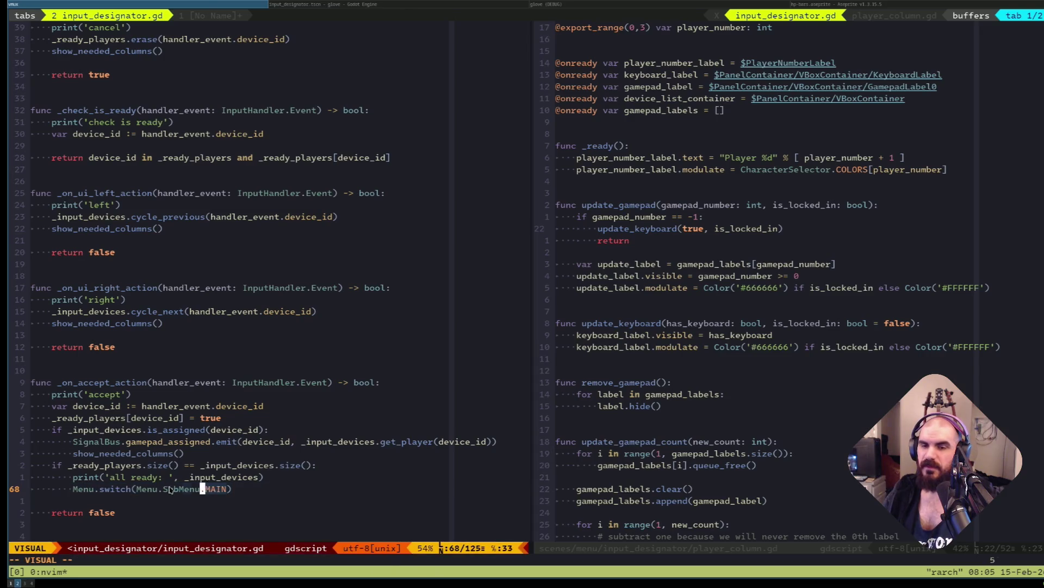
pyautogui.click(232, 491)
pyautogui.click(248, 498)
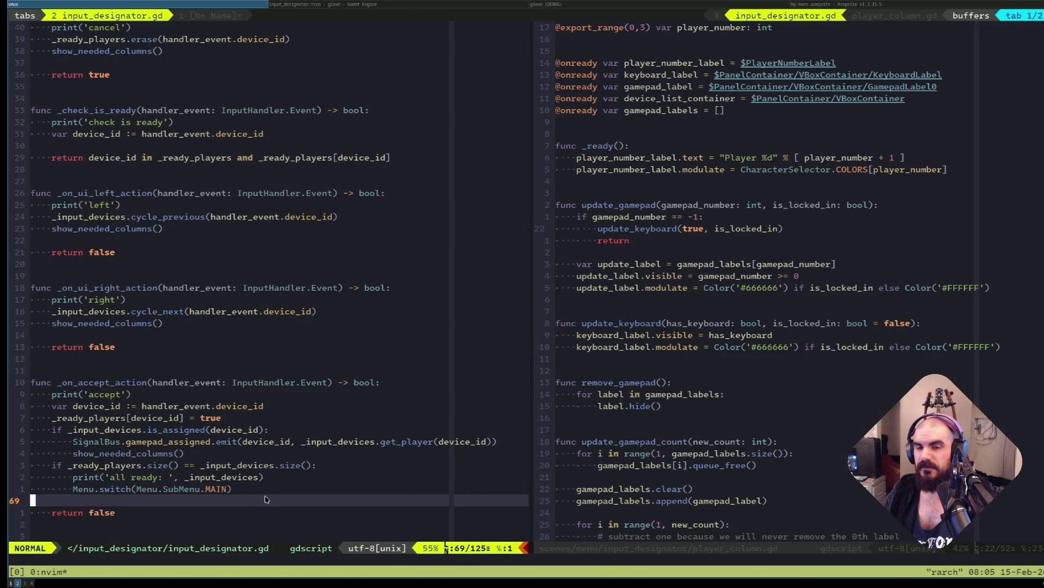
pyautogui.click(240, 491)
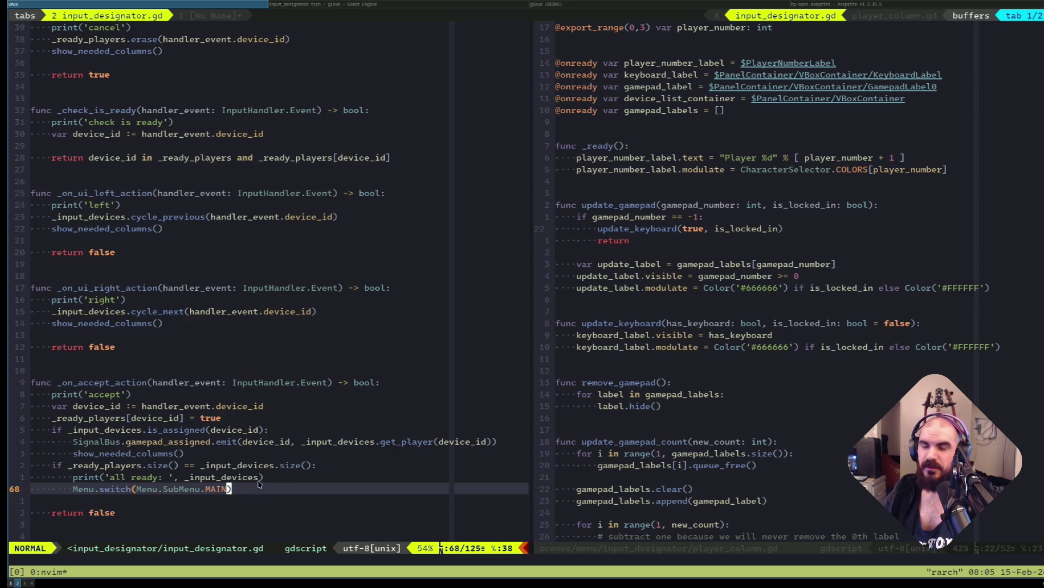
pyautogui.click(224, 456)
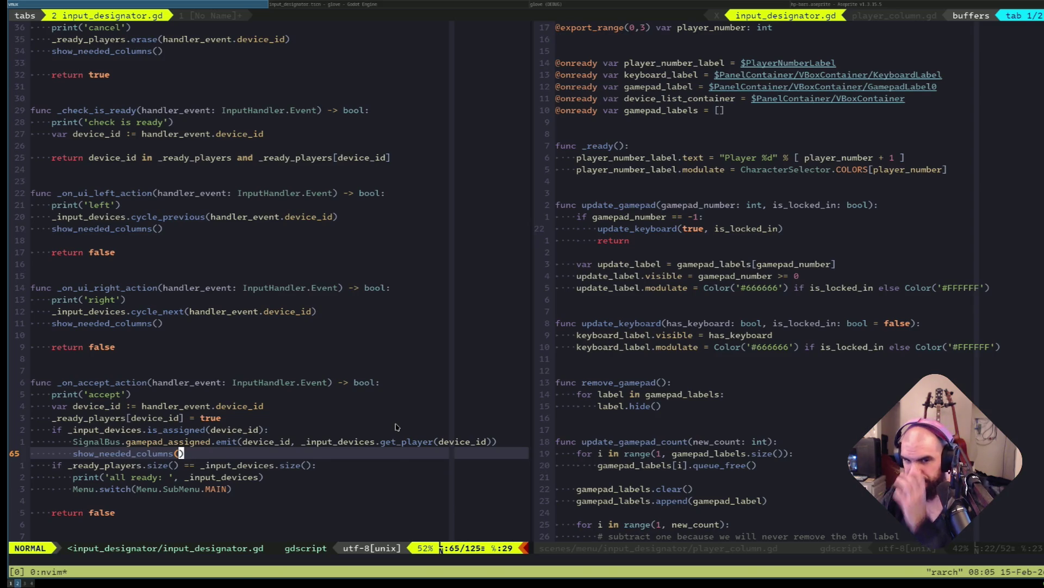
# Insert an _input_devices.remove_player_gaps() line above the gamepad_assigned emit, save, and clear highlighting.
pyautogui.press('k')
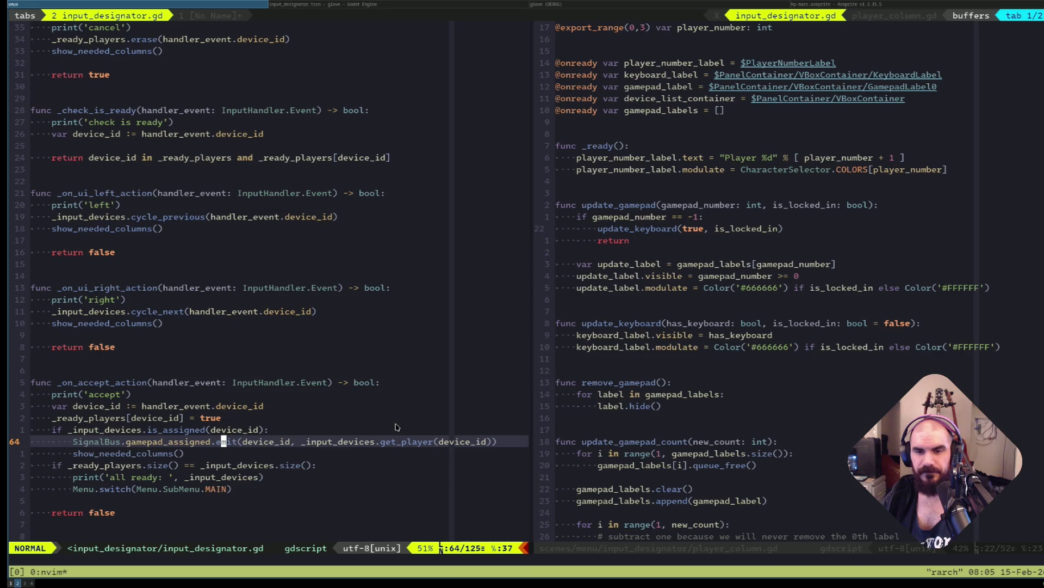
pyautogui.write('k')
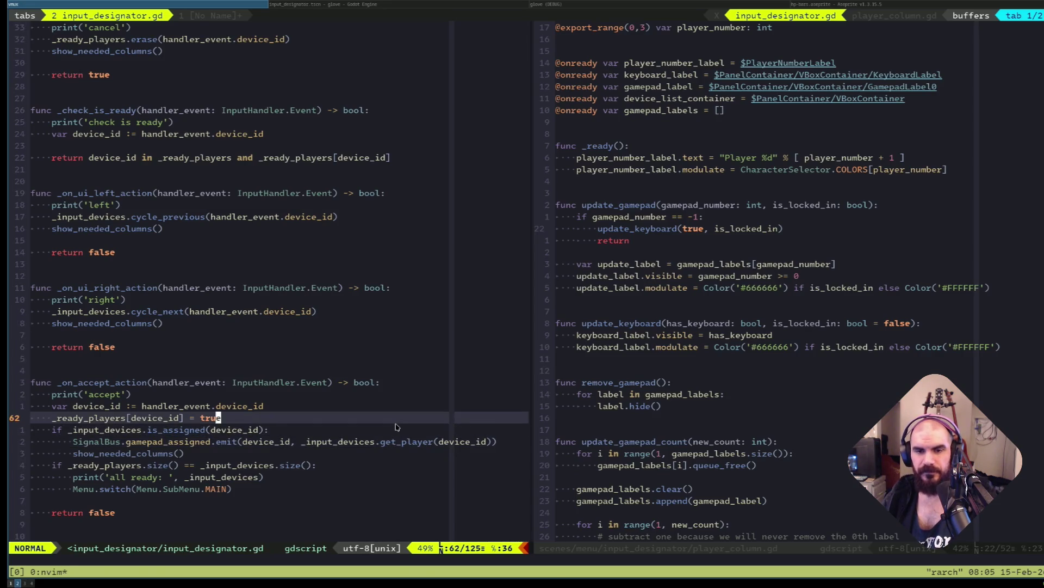
pyautogui.write('O_input')
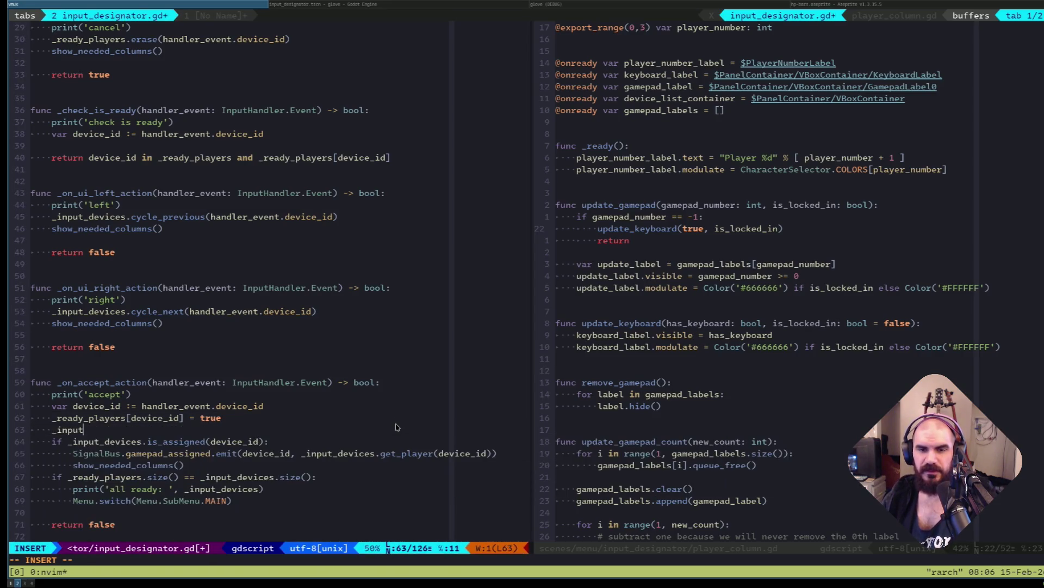
pyautogui.write('_devices.')
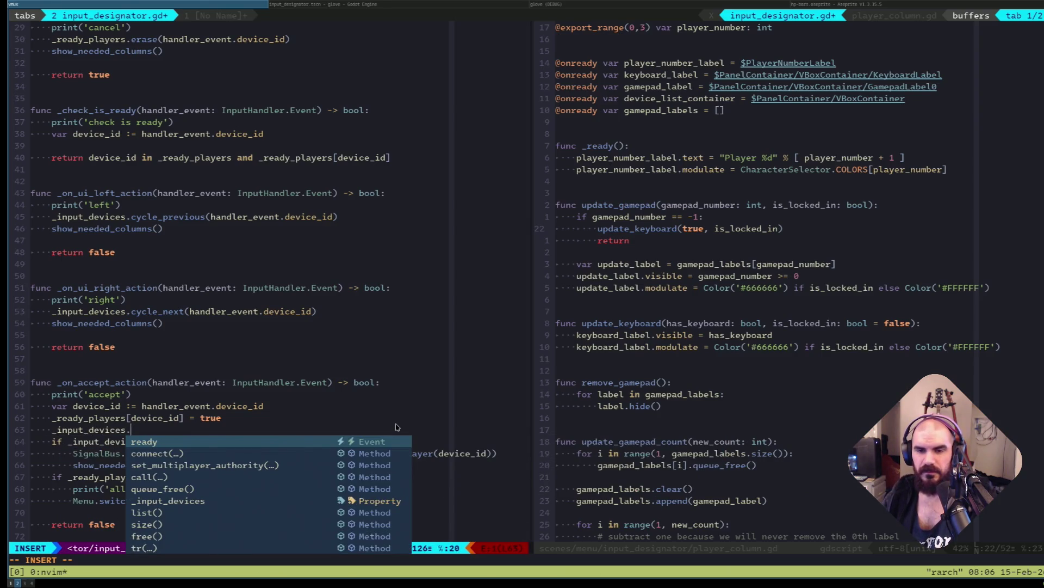
pyautogui.write('remove')
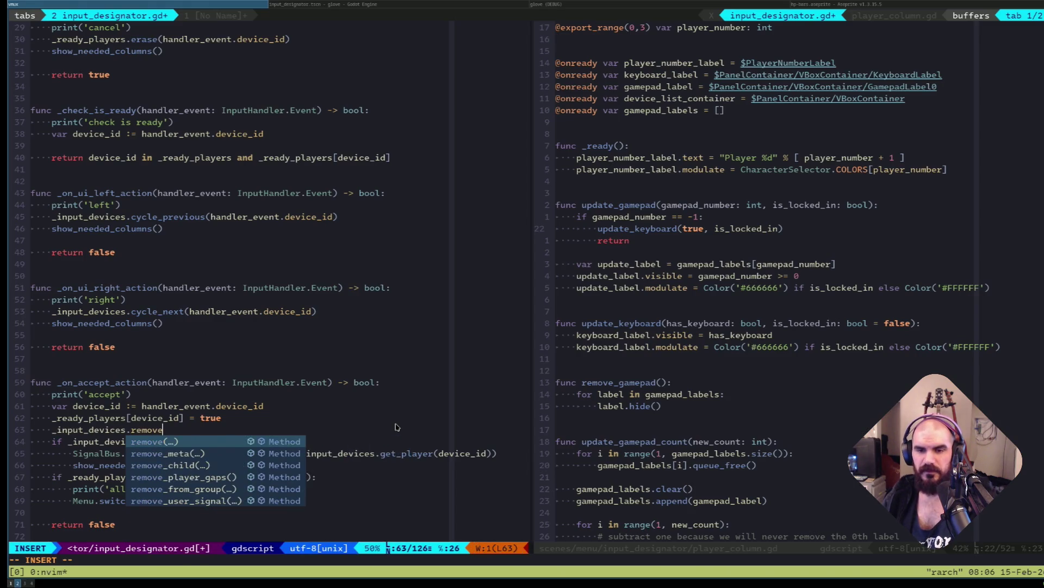
pyautogui.press('Tab')
pyautogui.press('Tab')
pyautogui.press('Tab')
pyautogui.press('Return')
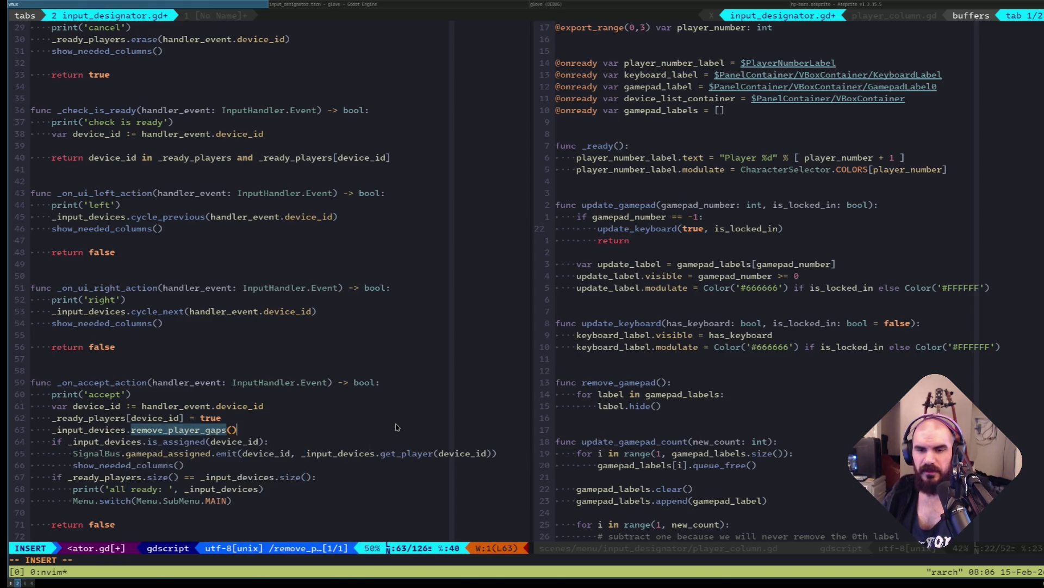
pyautogui.press('Escape')
pyautogui.write(':noh')
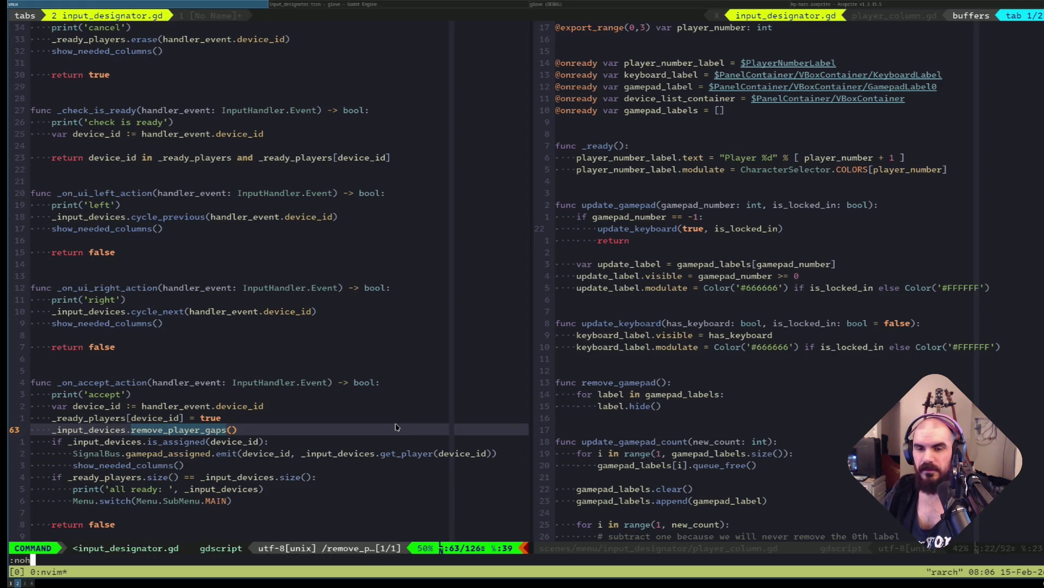
pyautogui.press('Return')
pyautogui.press('super+l')
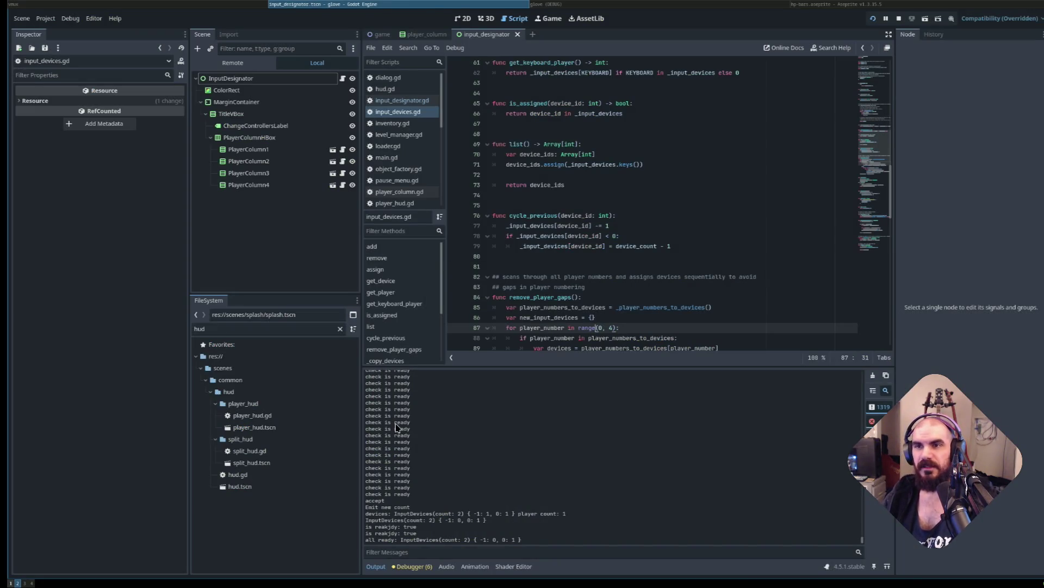
# Stop and rerun the project, move the Keyboard to Player 2, and start a match.
pyautogui.press('F8')
pyautogui.click(676, 308)
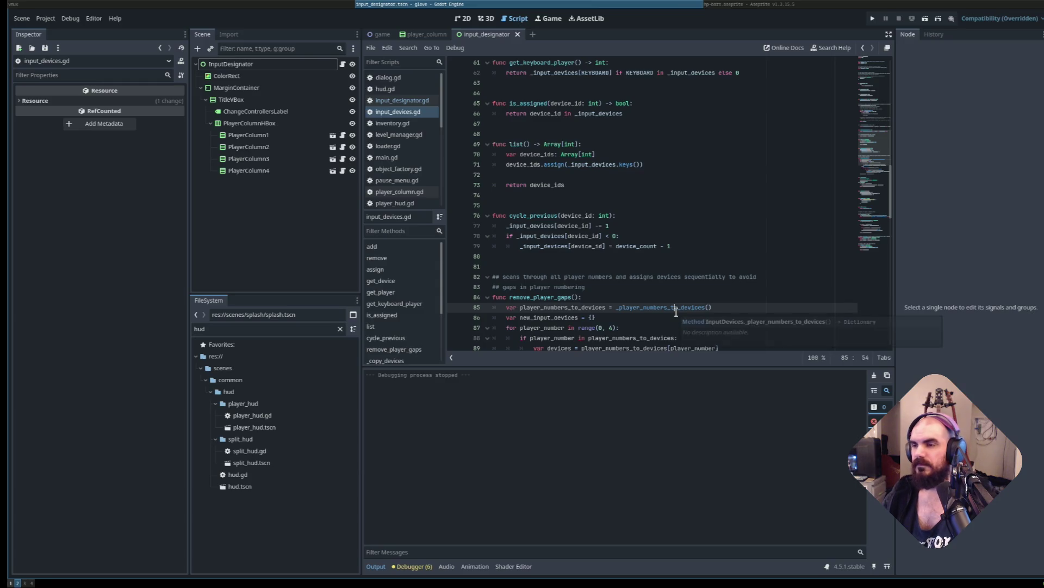
pyautogui.press('F5')
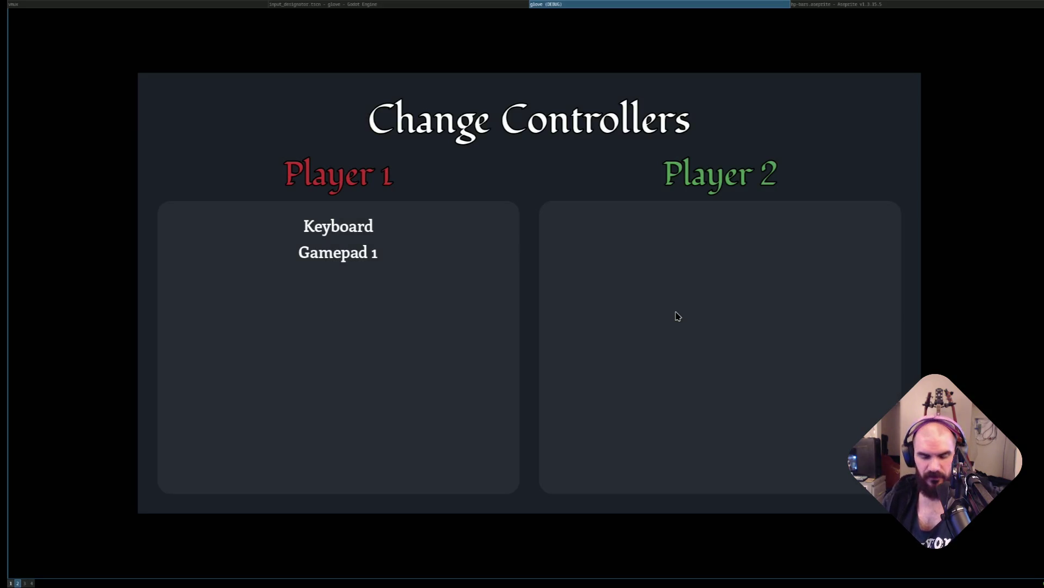
pyautogui.press('Right')
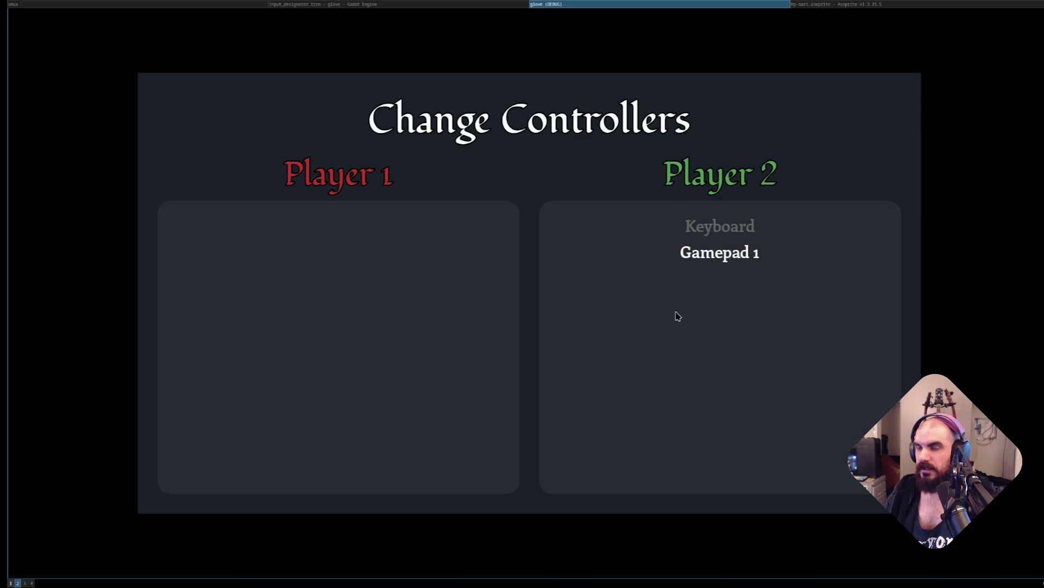
pyautogui.press('Escape')
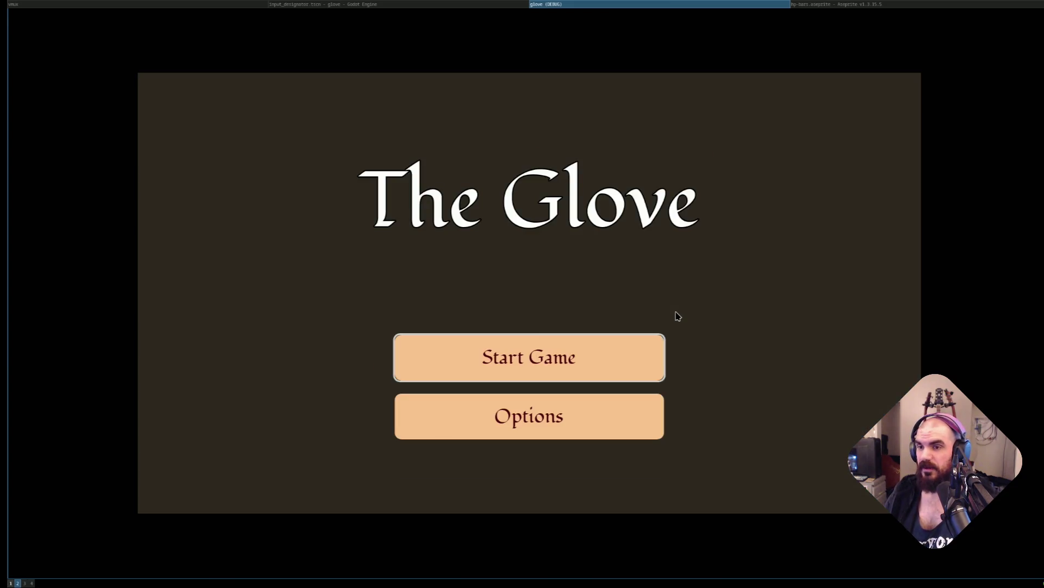
pyautogui.press('Return')
# On character select, confirm Elf for Player 2 and Wiz for Player 1, then stop the game.
pyautogui.press('Right')
pyautogui.press('Right')
pyautogui.press('Right')
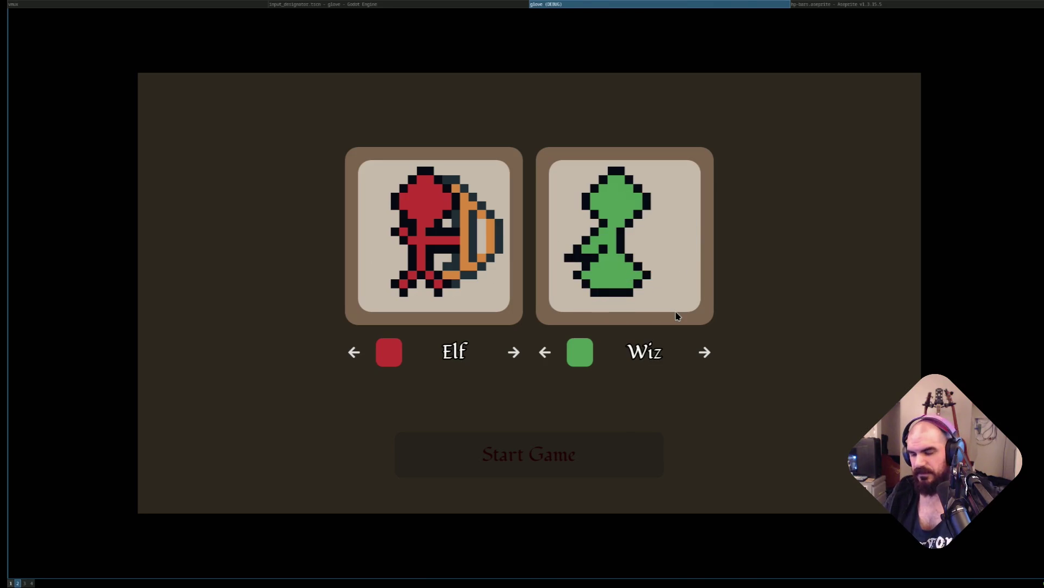
pyautogui.press('Right')
pyautogui.press('Right')
pyautogui.press('Right')
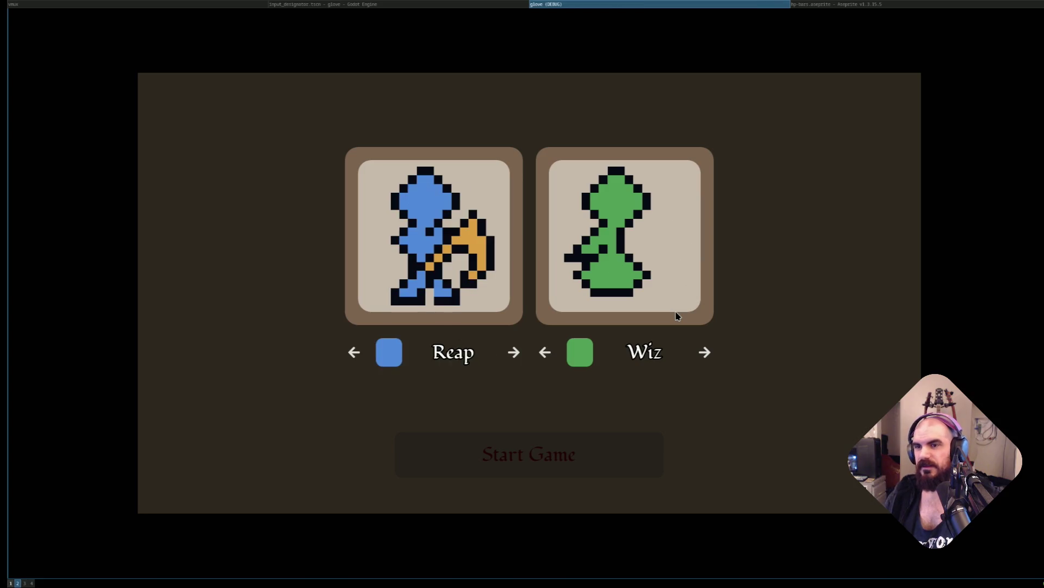
pyautogui.press('Right')
pyautogui.press('Right')
pyautogui.press('Right')
pyautogui.press('d')
pyautogui.press('d')
pyautogui.press('d')
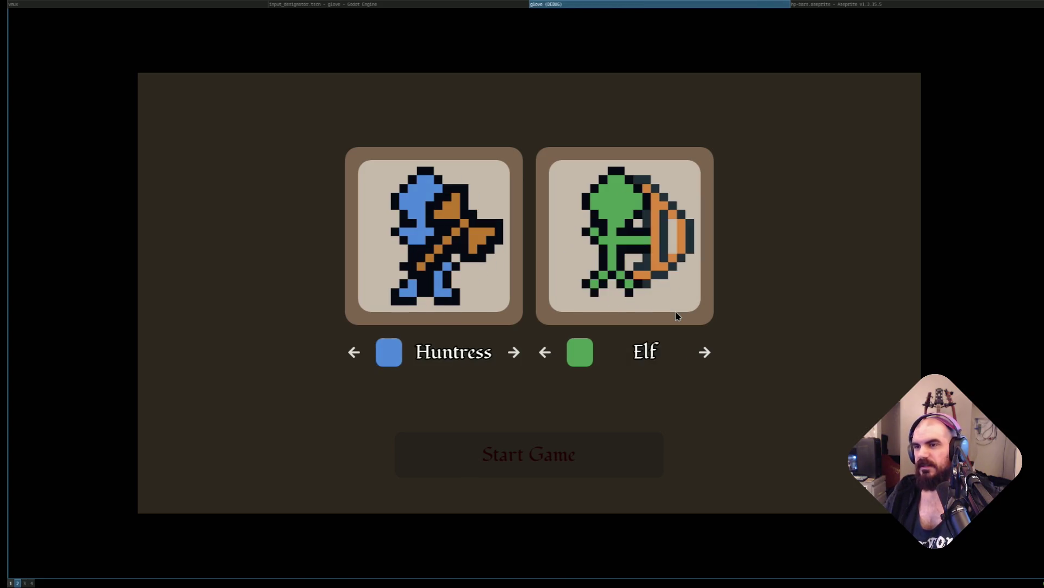
pyautogui.press('Right')
pyautogui.press('Left')
pyautogui.press('Return')
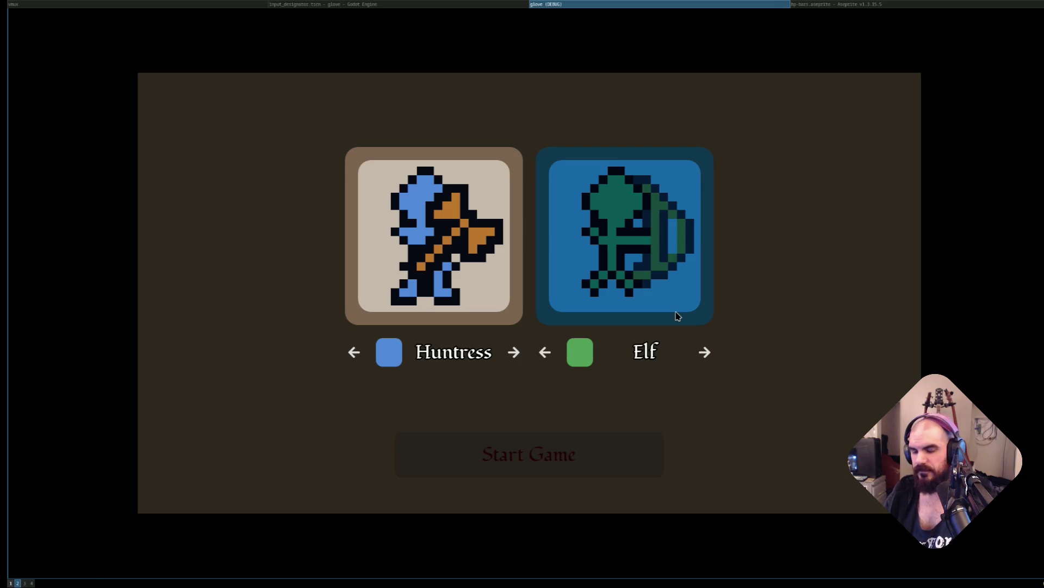
pyautogui.press('Right')
pyautogui.press('Right')
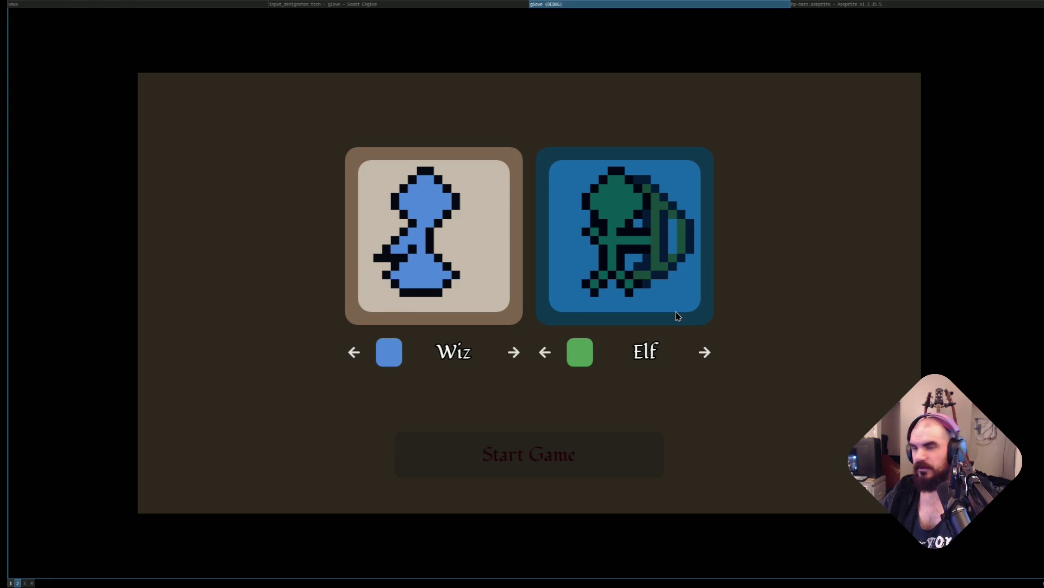
pyautogui.press('F8')
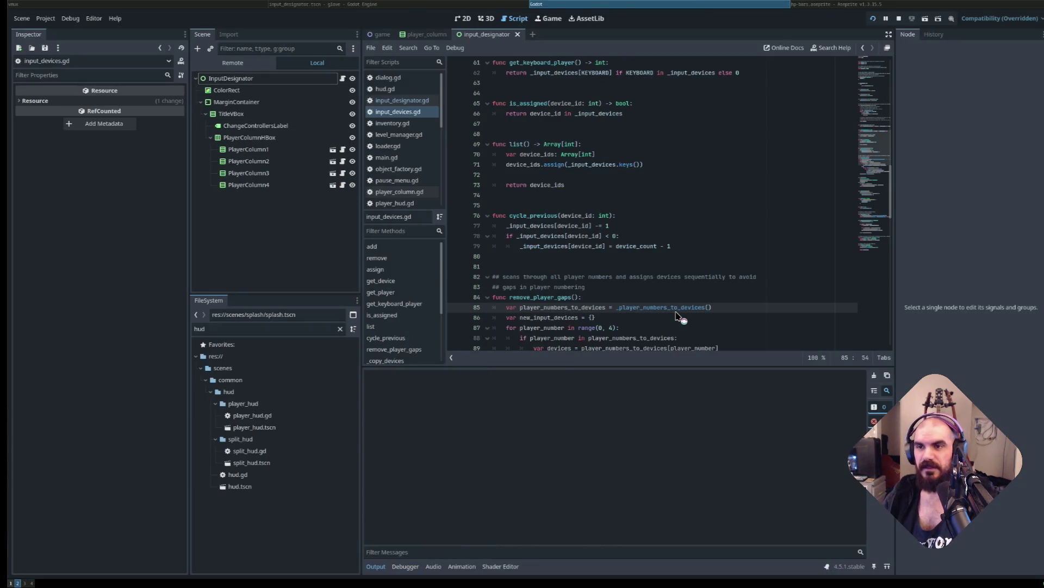
# Relaunch, put both Keyboard and Gamepad 1 under Player 2, start a match, then stop the game.
pyautogui.press('F6')
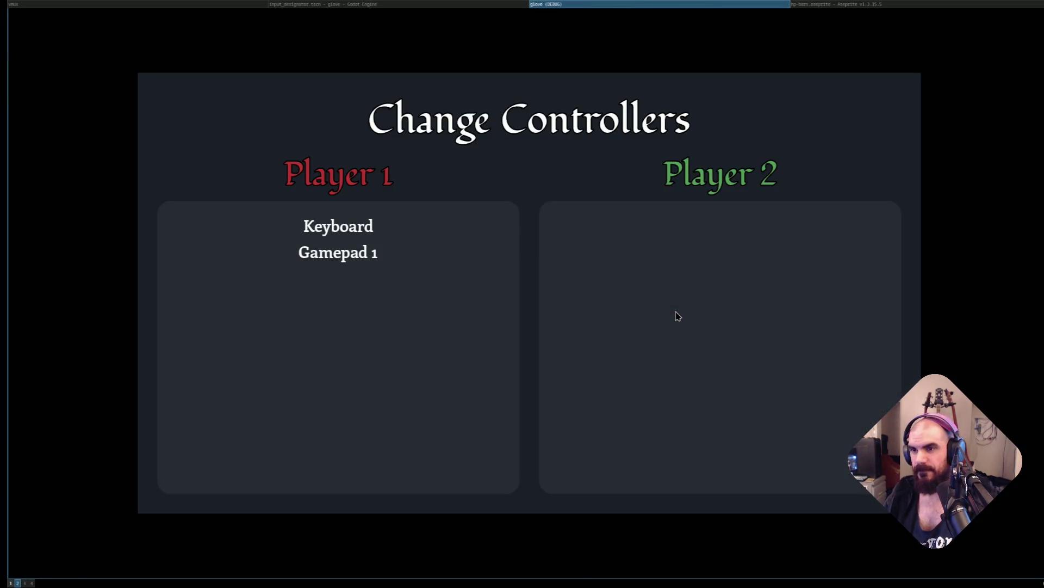
pyautogui.press('Right')
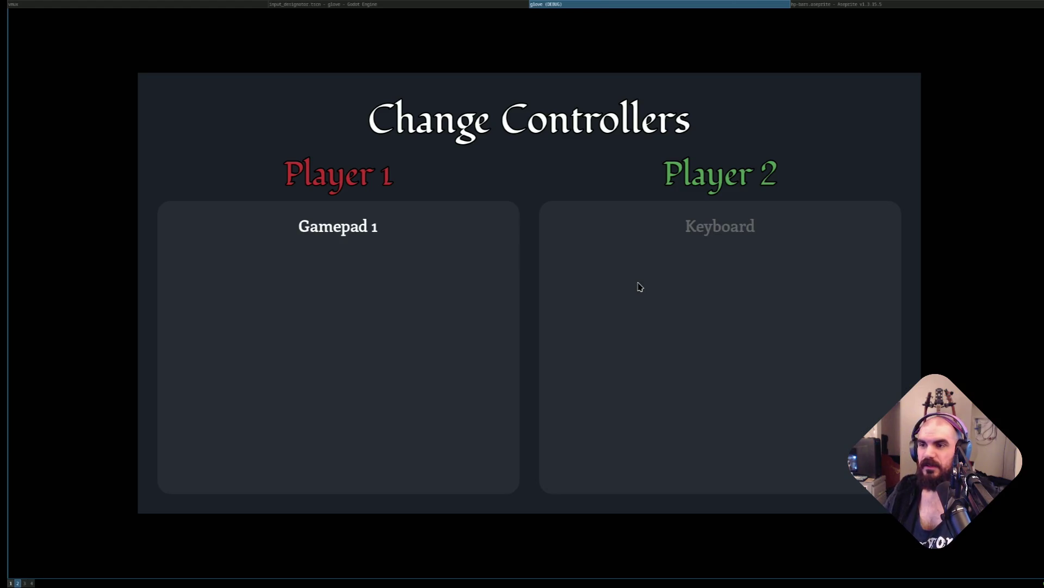
pyautogui.press('Right')
pyautogui.press('Escape')
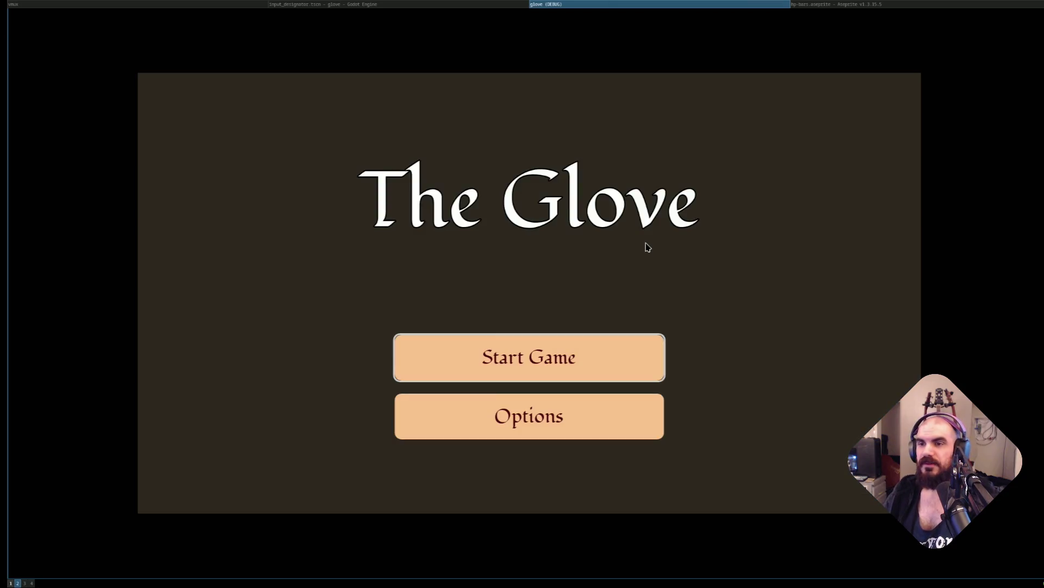
pyautogui.click(595, 348)
pyautogui.press('Right')
pyautogui.press('Right')
pyautogui.press('Right')
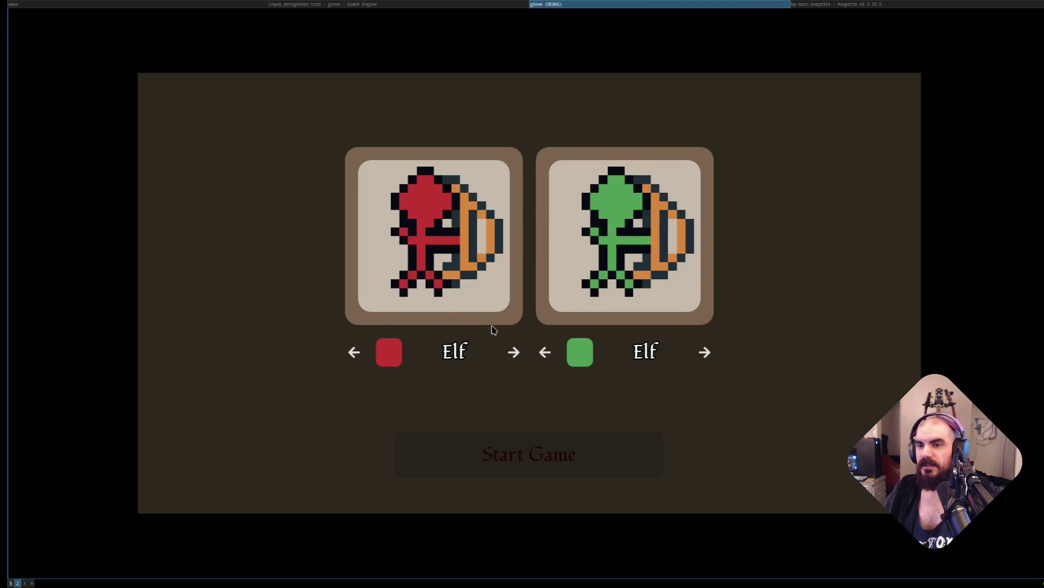
pyautogui.press('Down')
pyautogui.press('Up')
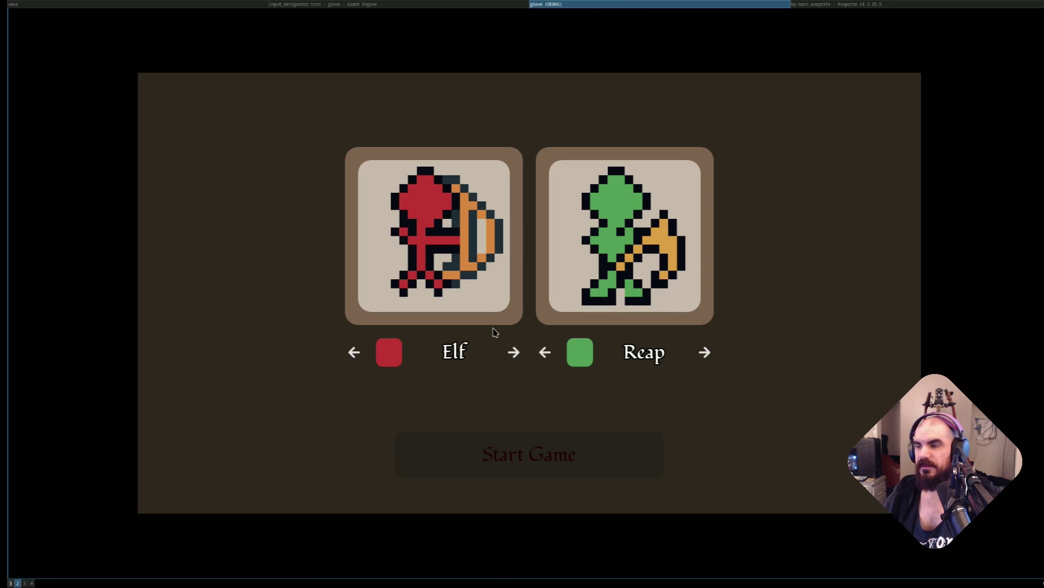
pyautogui.press('super+shift+q')
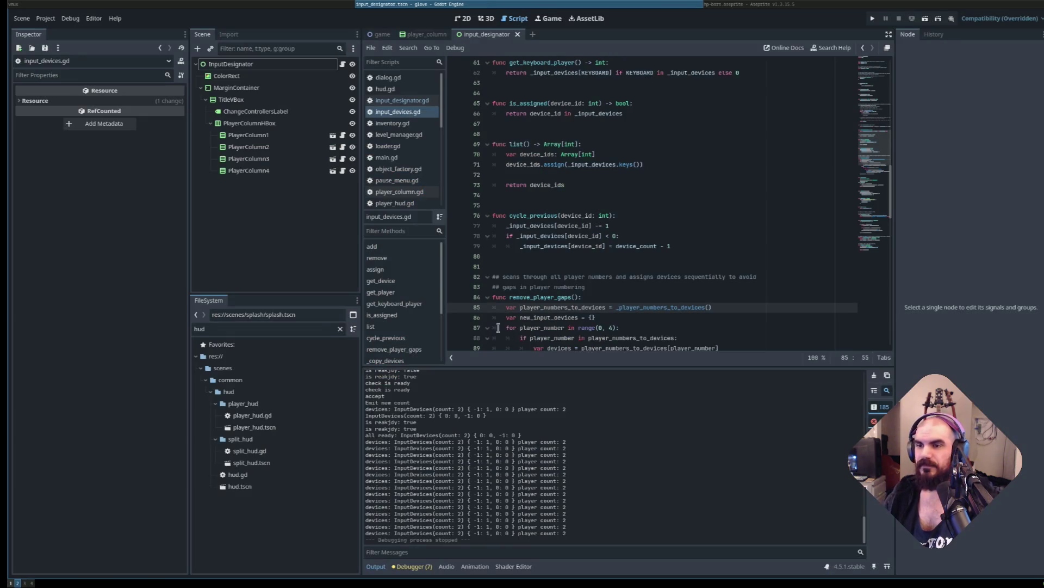
# In Neovim, place the cursor on the remove_player_gaps() line in the accept handler.
pyautogui.press('super+Left')
pyautogui.click(201, 406)
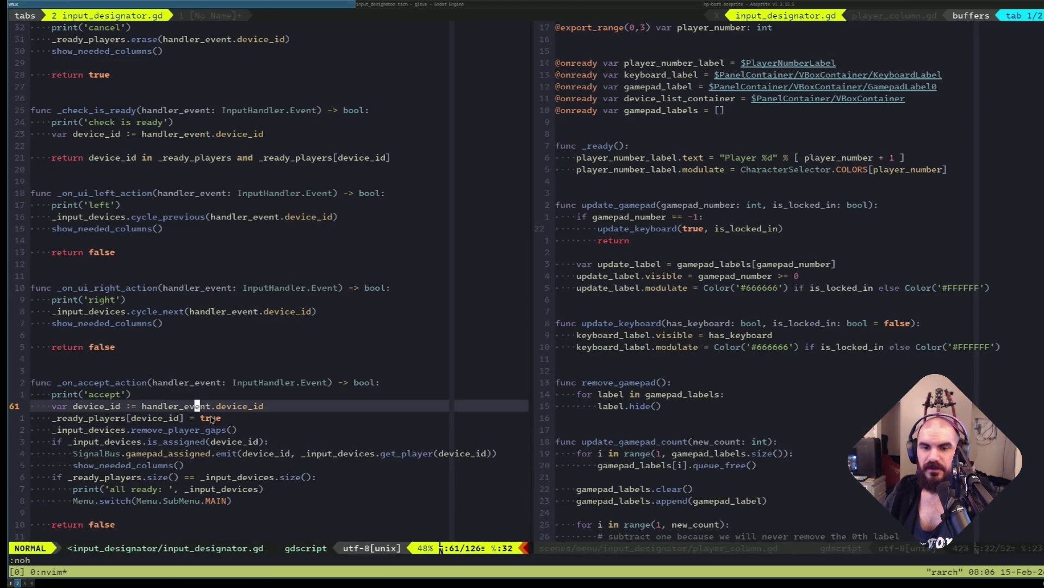
pyautogui.click(218, 430)
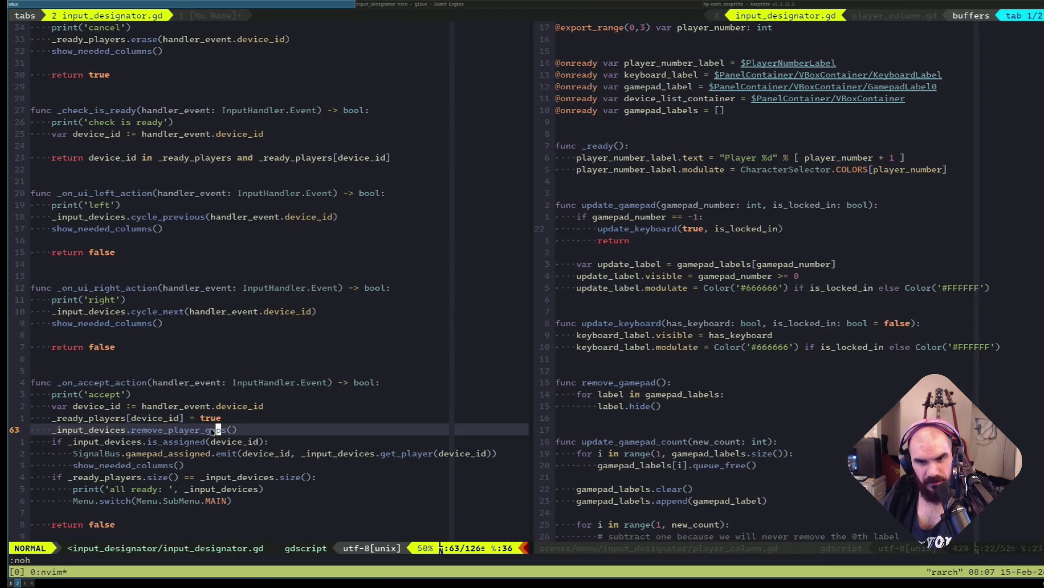
pyautogui.click(144, 419)
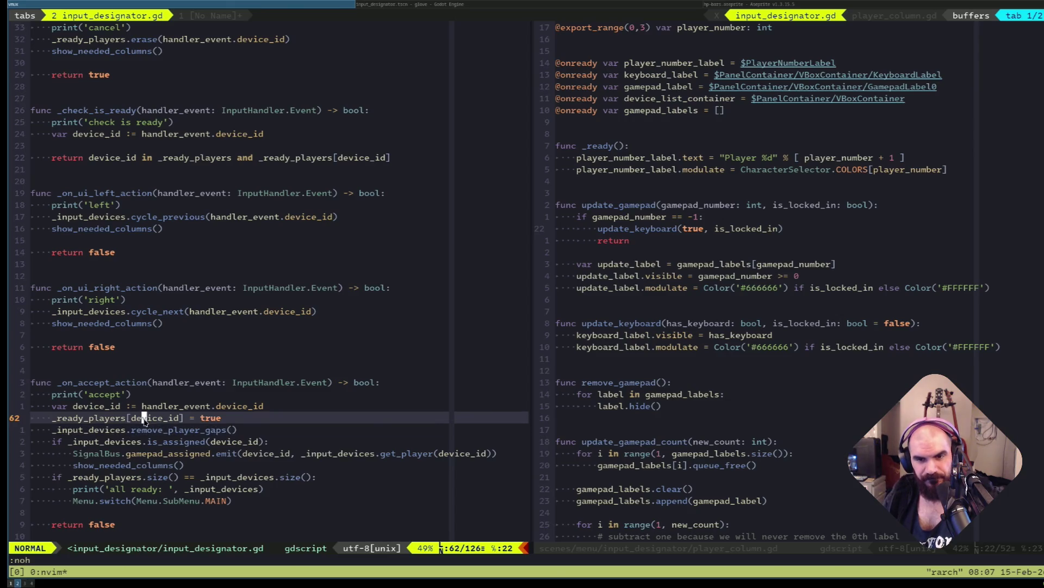
pyautogui.click(165, 431)
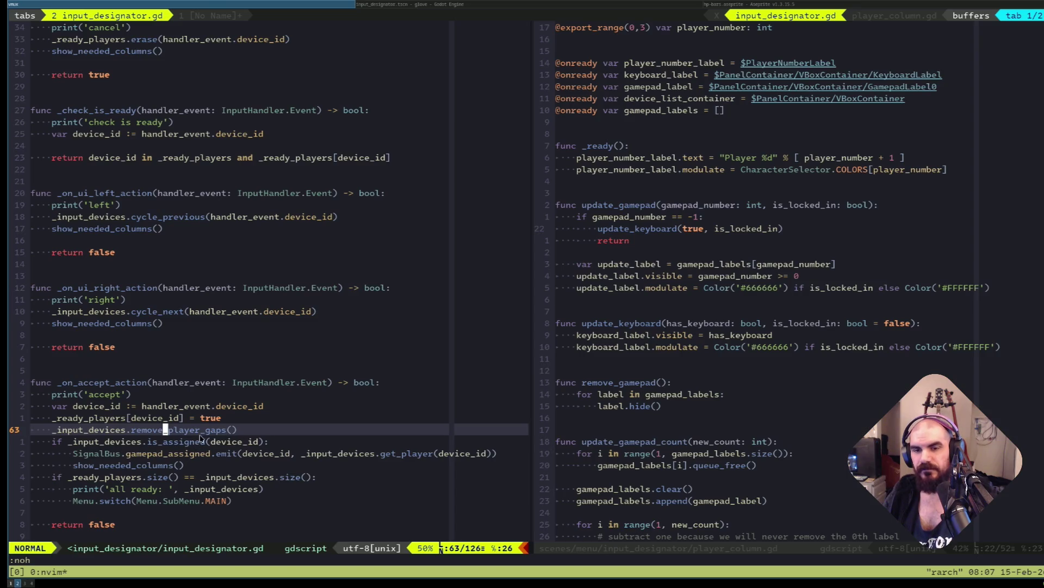
pyautogui.click(393, 454)
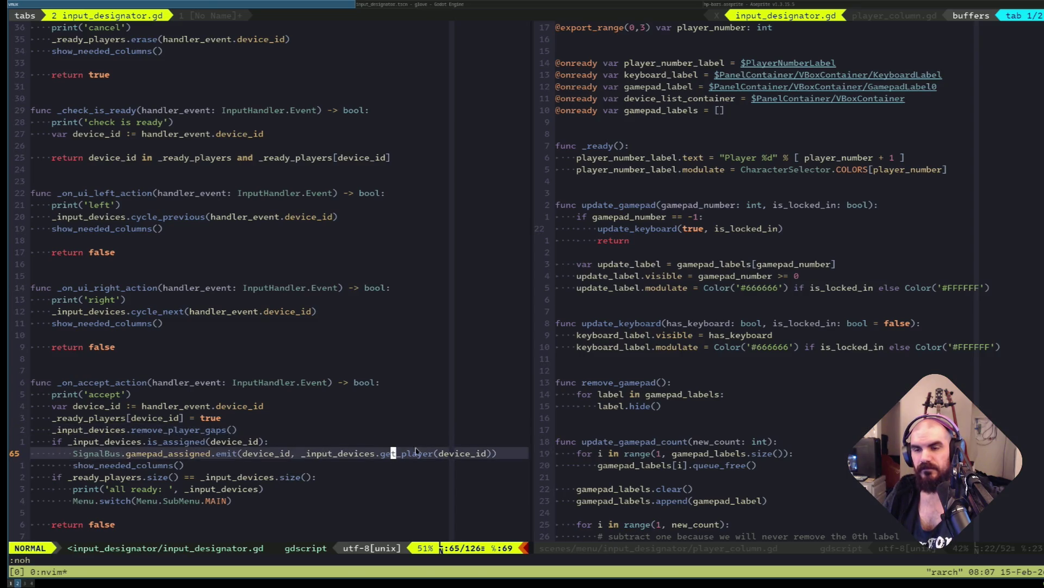
pyautogui.click(208, 430)
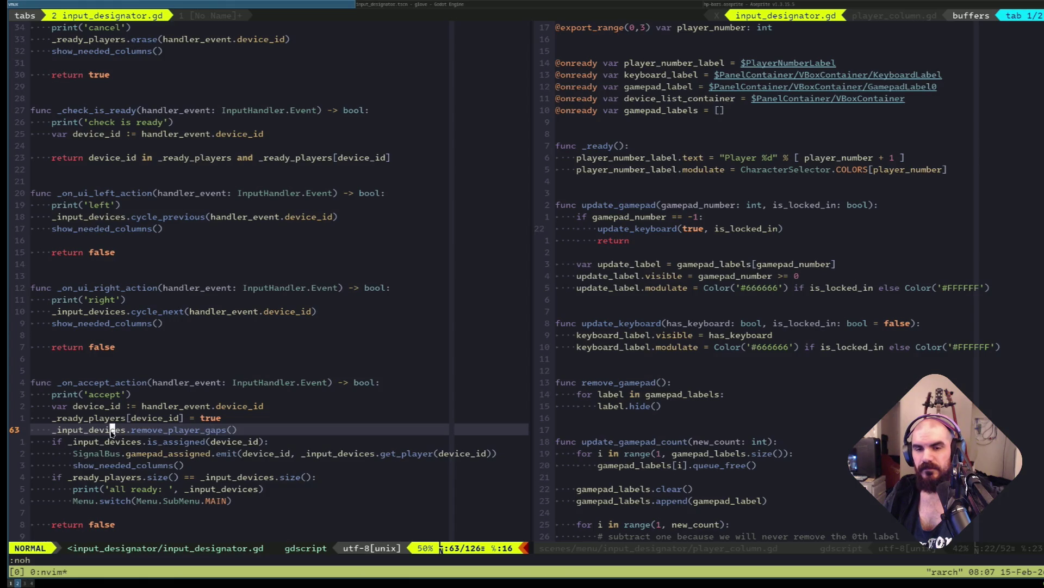
pyautogui.click(160, 430)
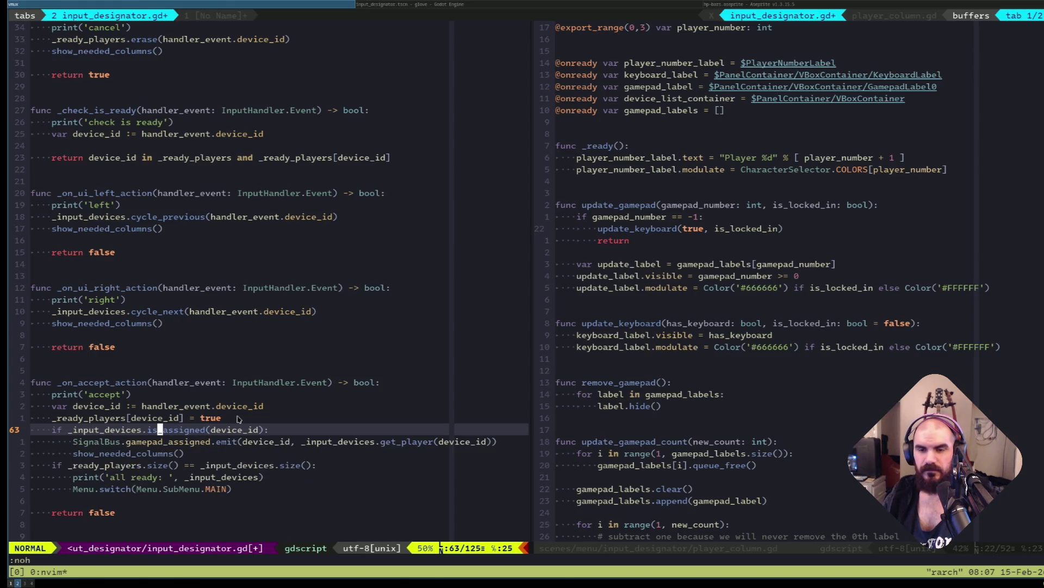
# Move the remove_player_gaps() call under the is_assigned check, indent it, and save input_designator.gd.
pyautogui.press('d')
pyautogui.press('d')
pyautogui.press('p')
pyautogui.press('>')
pyautogui.press('>')
pyautogui.write(':w')
pyautogui.press('Return')
pyautogui.press('j')
pyautogui.press('j')
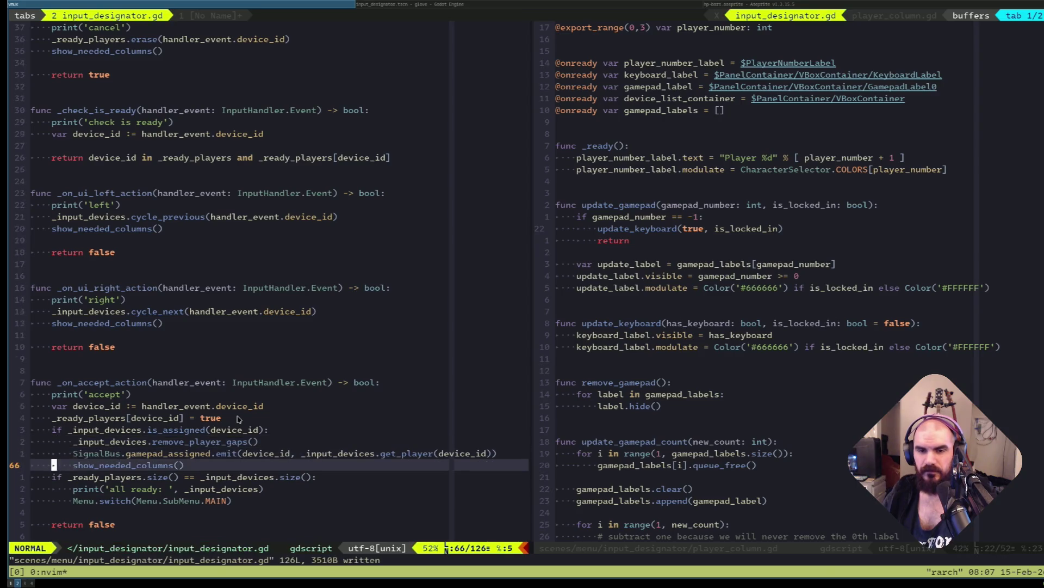
pyautogui.press('k')
pyautogui.press('k')
pyautogui.press('k')
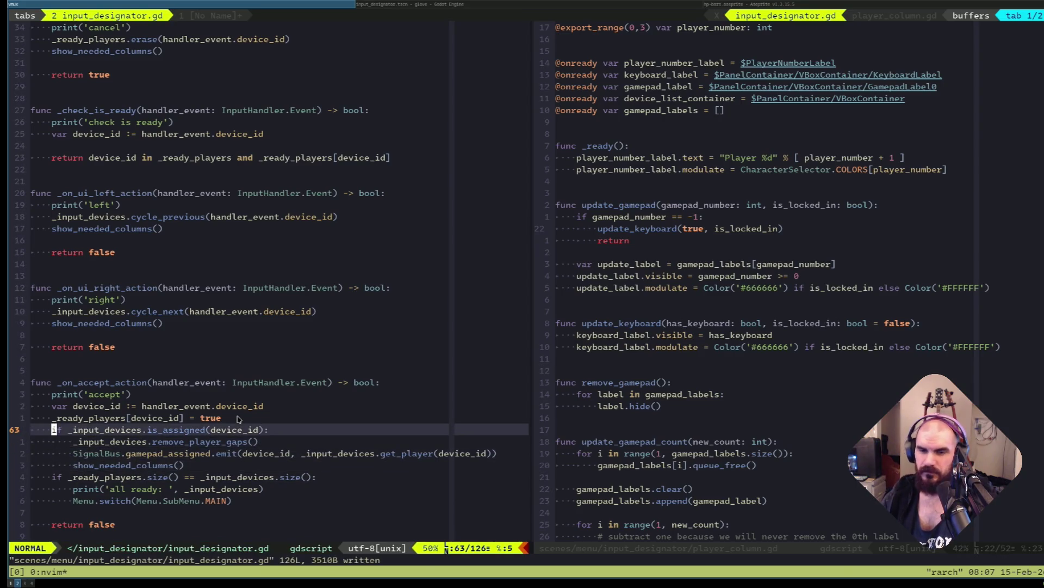
# Launch the game, move Keyboard and Gamepad 1 to Player 2, reach character select, then stop.
pyautogui.press('super+l')
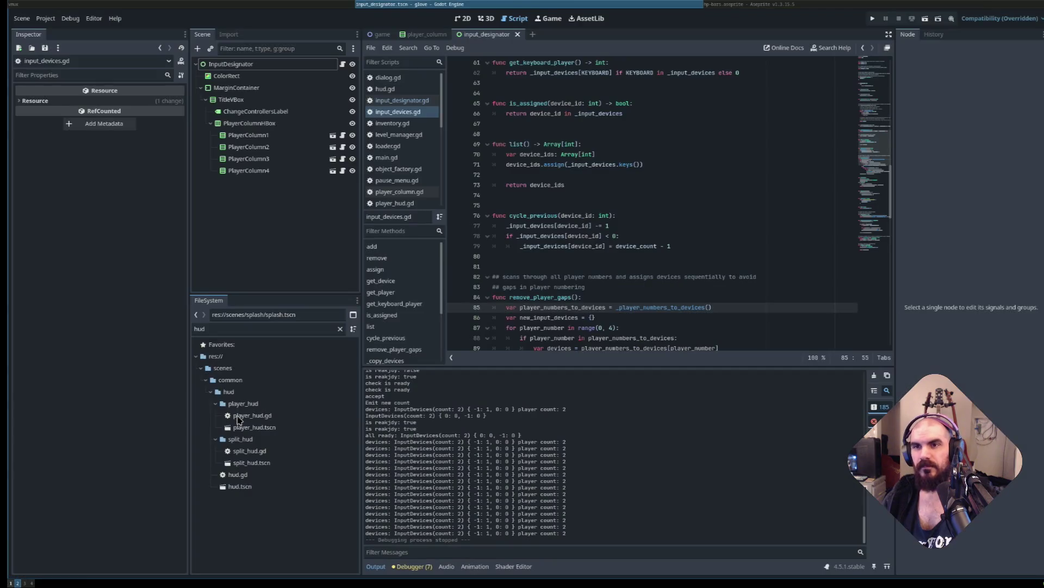
pyautogui.press('F6')
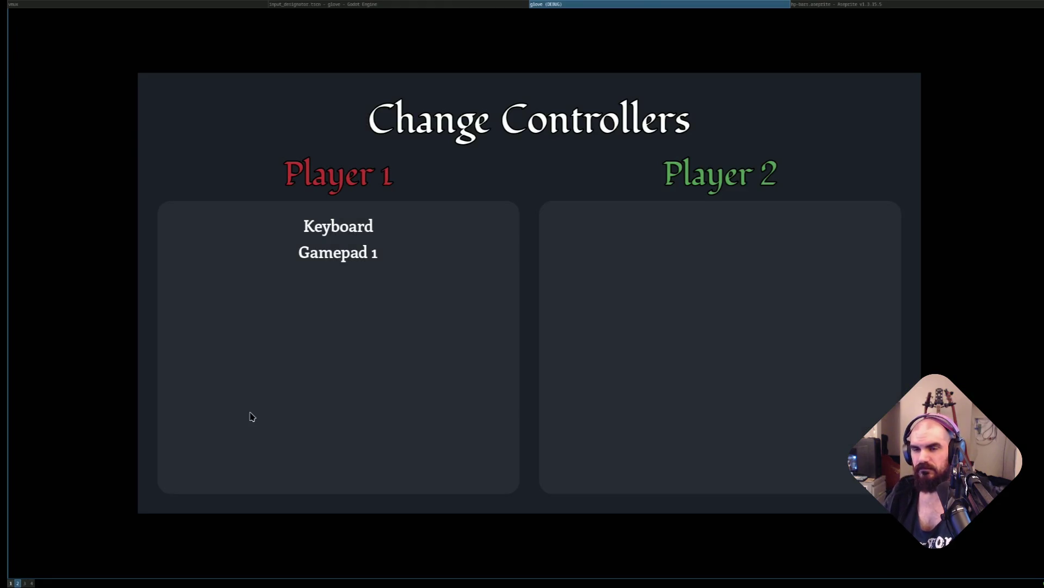
pyautogui.press('Right')
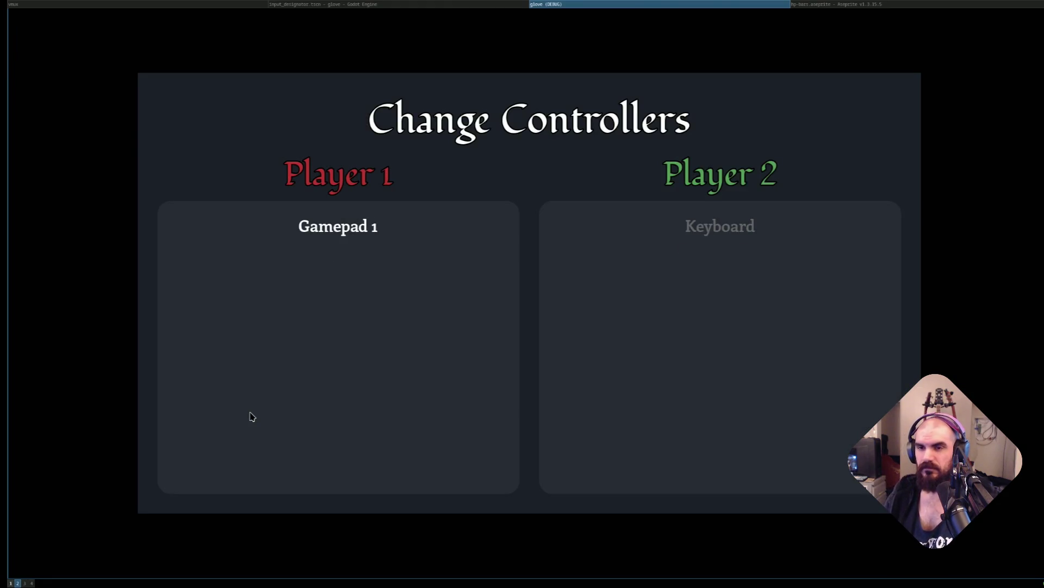
pyautogui.press('Right')
pyautogui.press('Return')
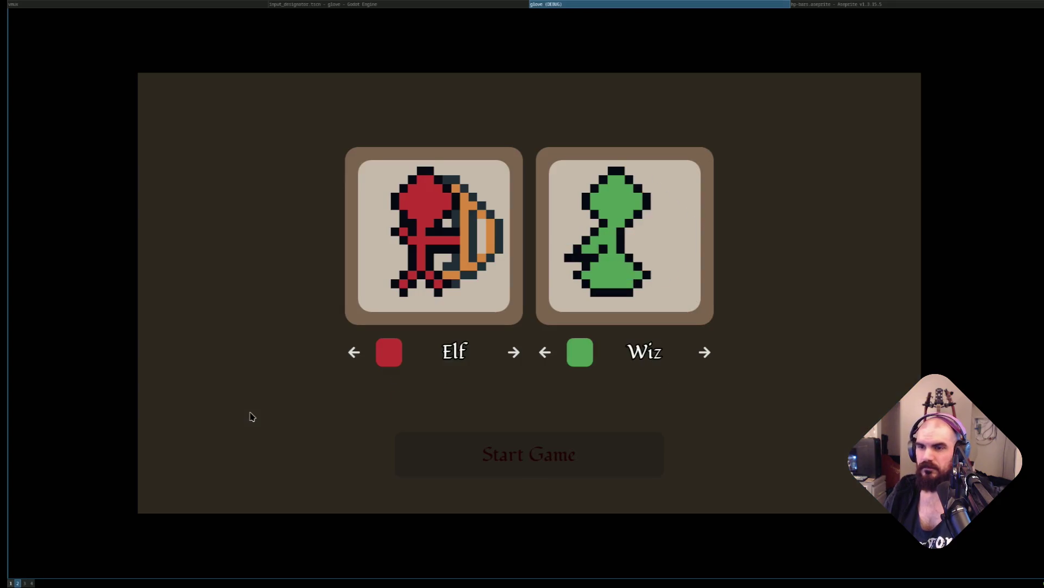
pyautogui.press('Left')
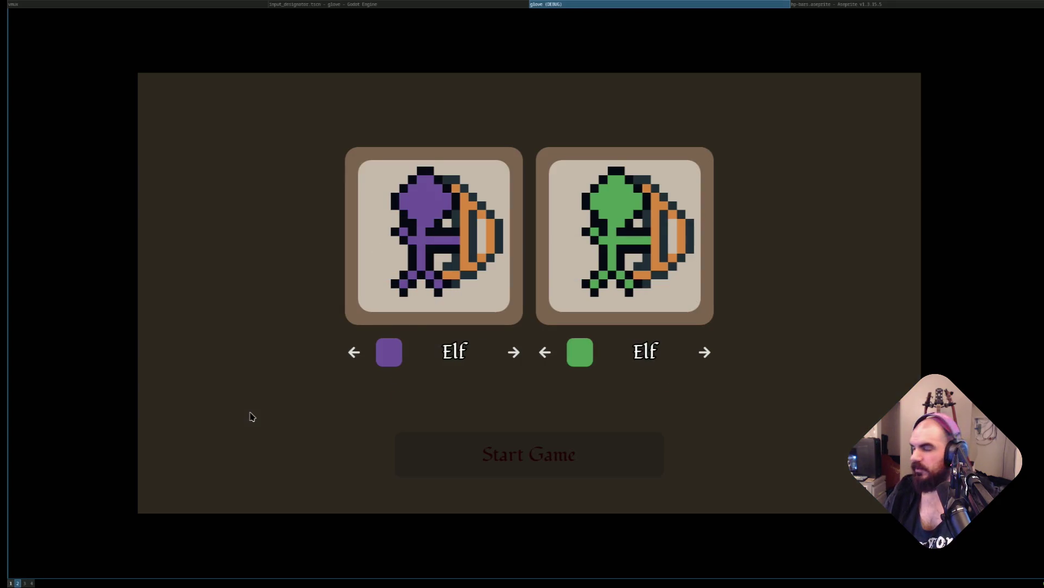
pyautogui.press('Escape')
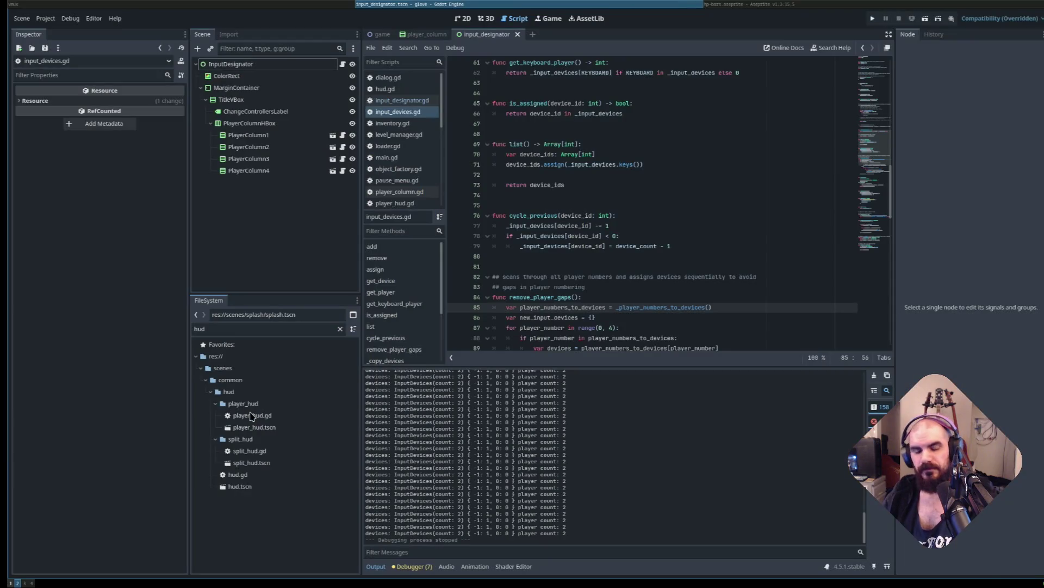
# Relaunch, move Keyboard and Gamepad 1 to Player 2 again, and return to the title menu.
pyautogui.press('F5')
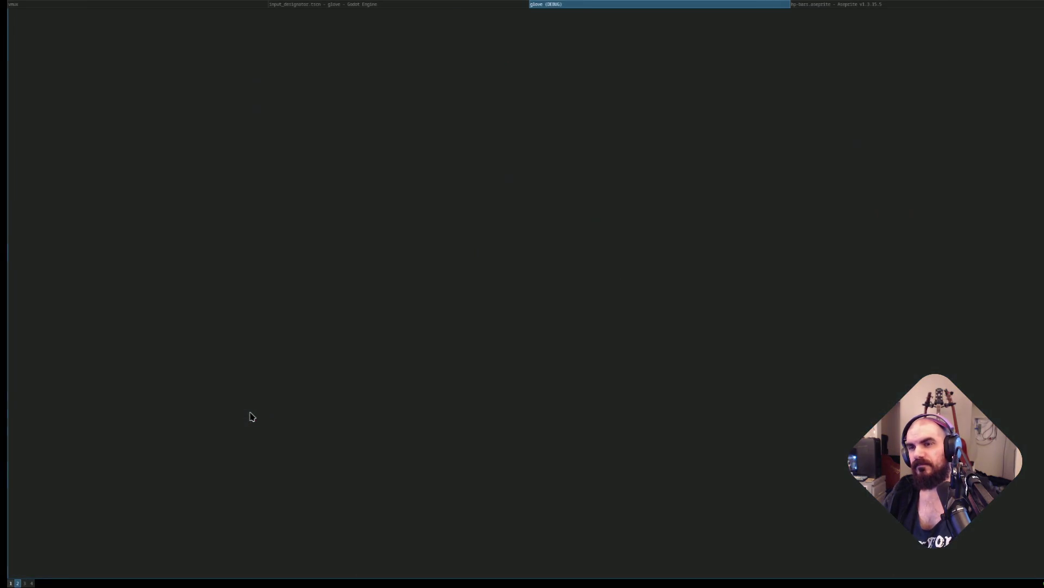
pyautogui.press('Right')
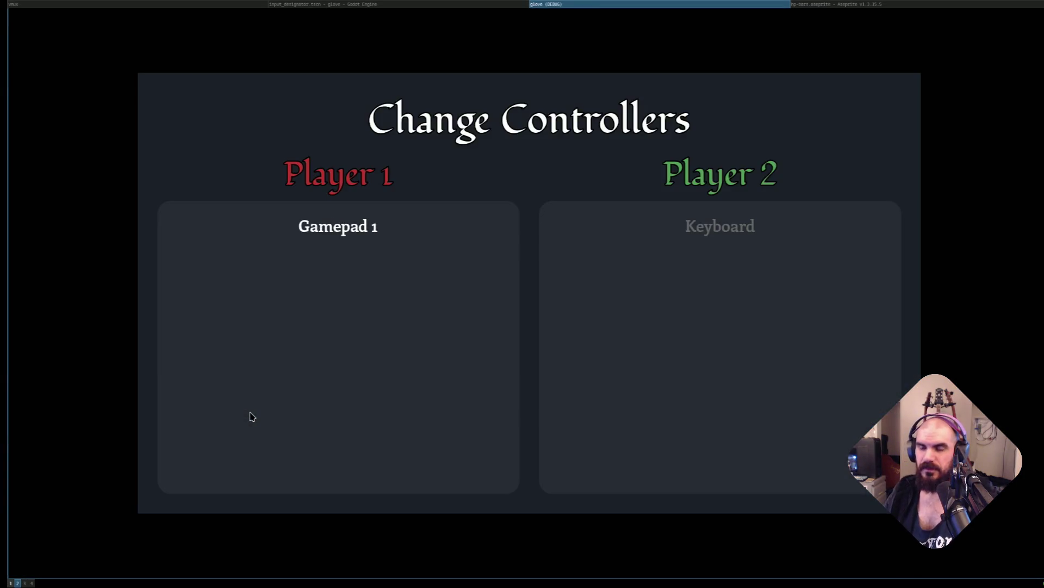
pyautogui.press('Right')
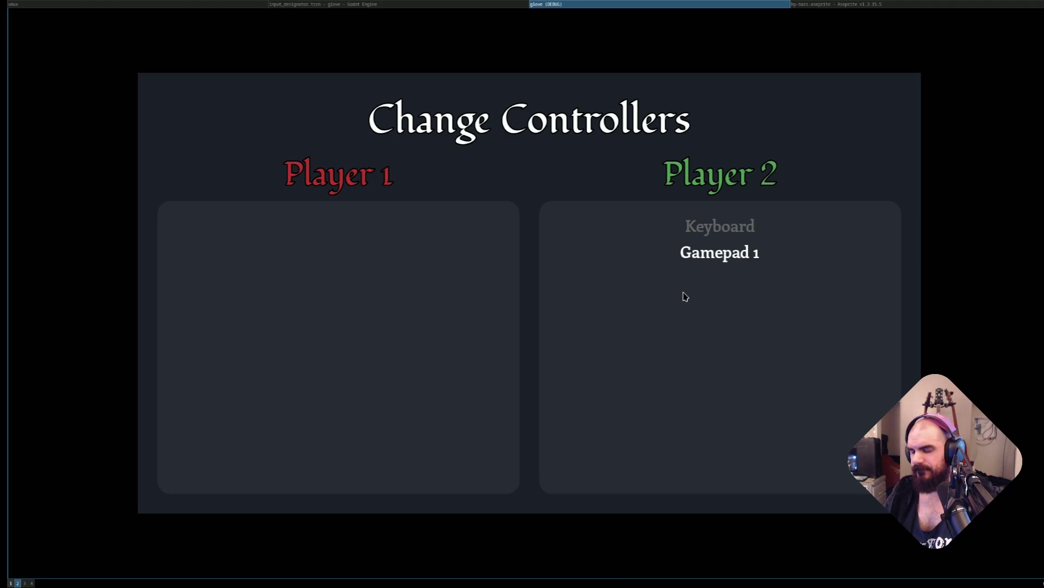
pyautogui.press('Escape')
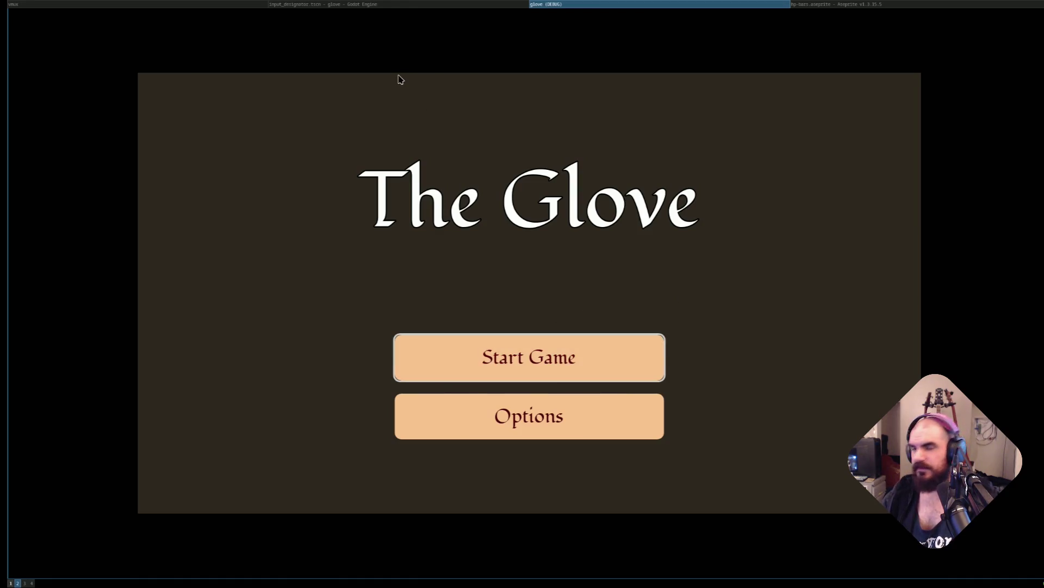
# Stop the running game and return to the input_devices.gd script in the Godot editor.
pyautogui.press('Escape')
pyautogui.press('super+Left')
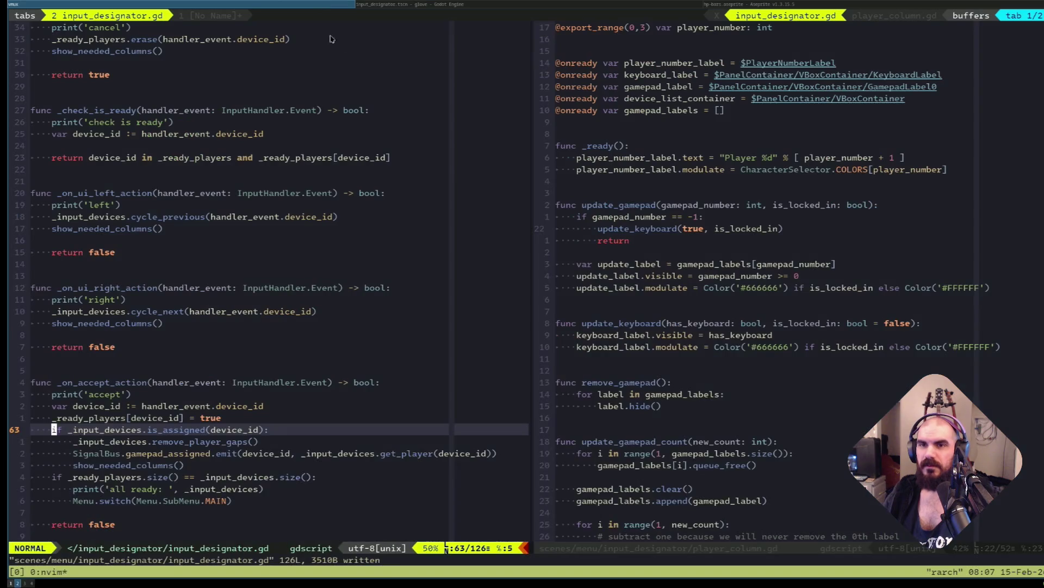
pyautogui.click(597, 342)
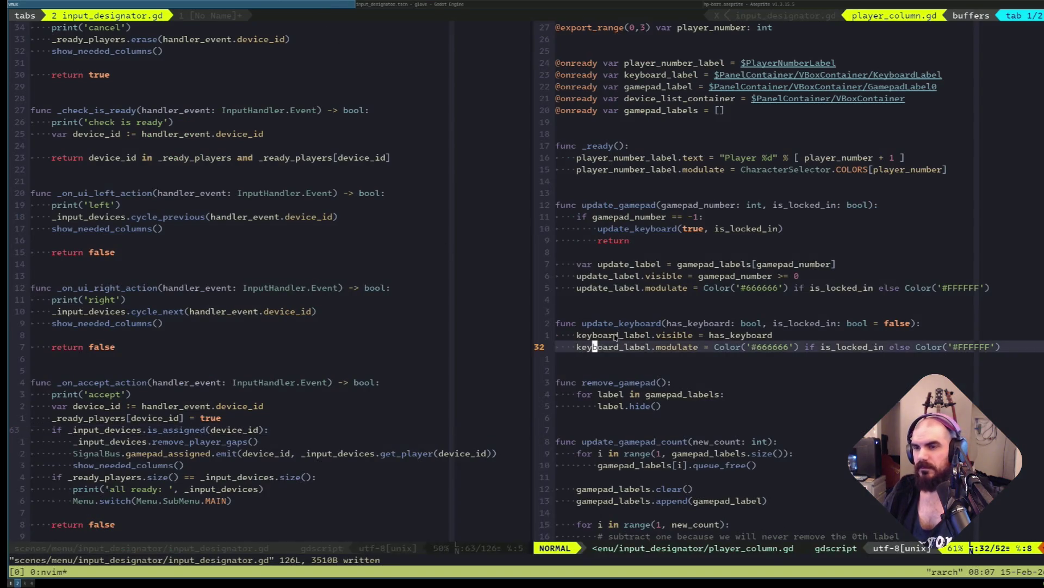
pyautogui.click(557, 7)
# Set breakpoints at lines 85 and 97 of remove_player_gaps and relaunch the game with F5.
pyautogui.scroll(-3, 546, 161)
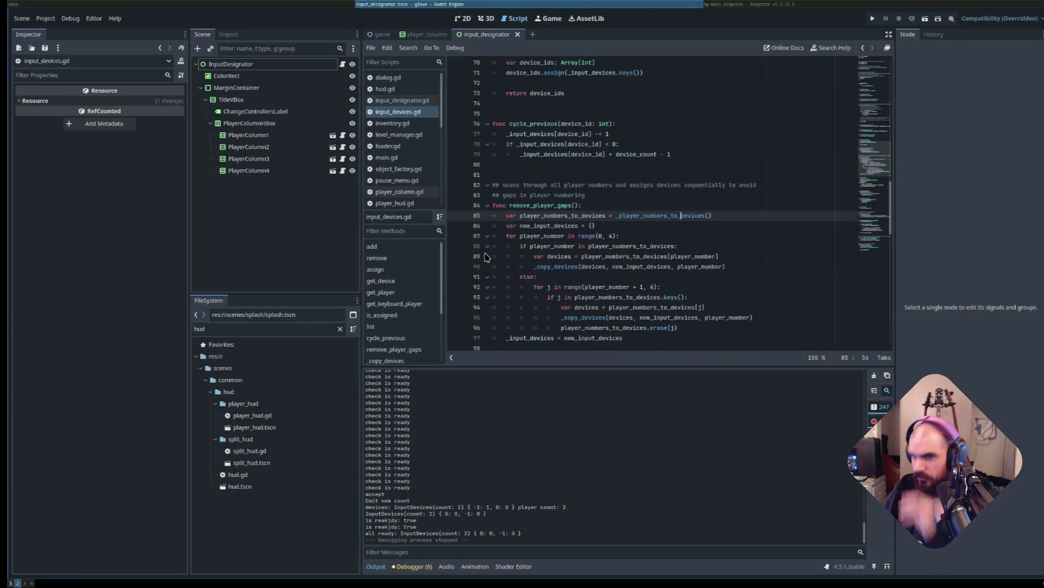
pyautogui.click(455, 216)
pyautogui.scroll(-3, 460, 221)
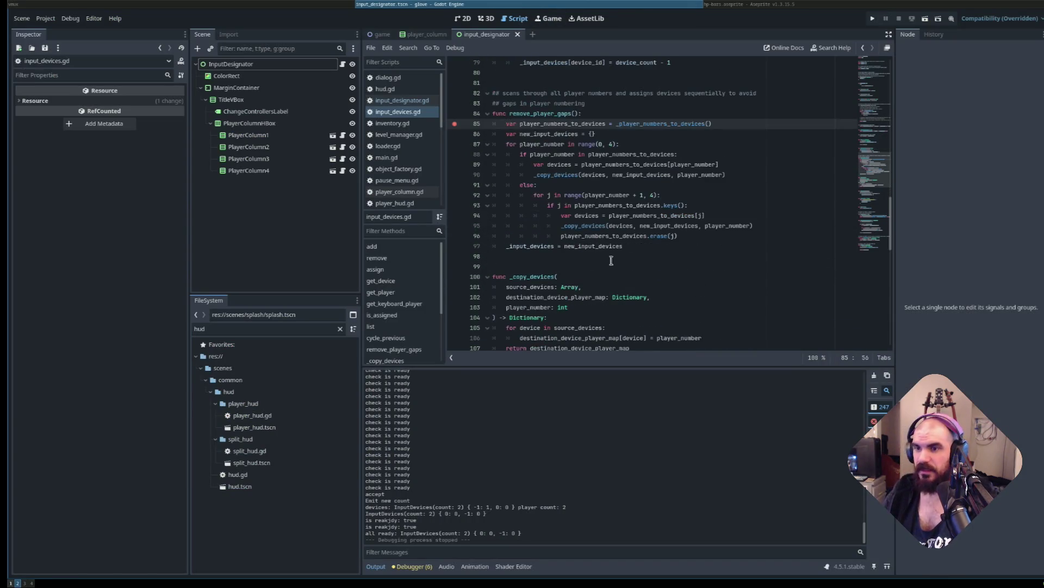
pyautogui.click(455, 246)
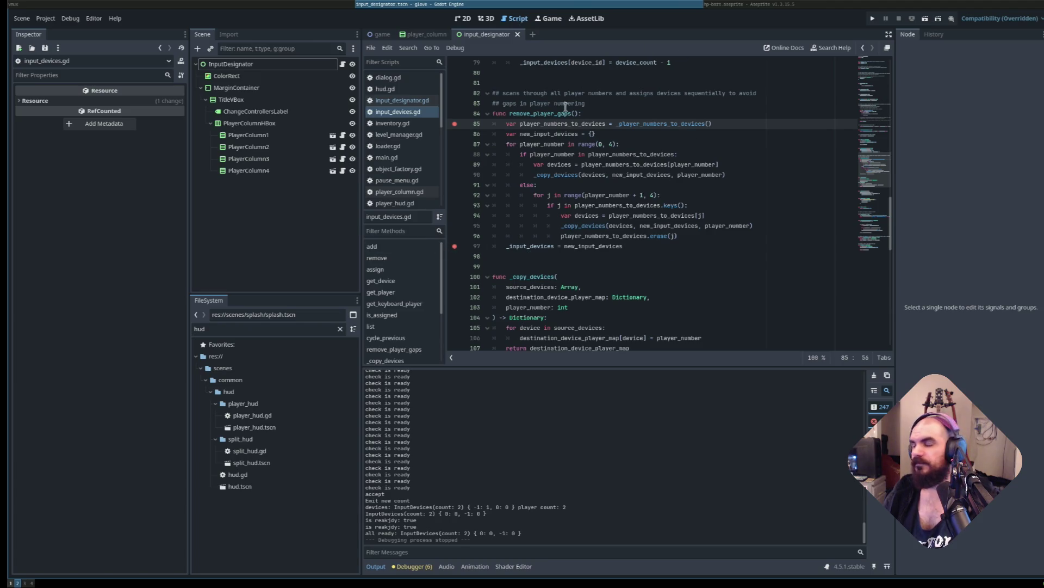
pyautogui.press('F5')
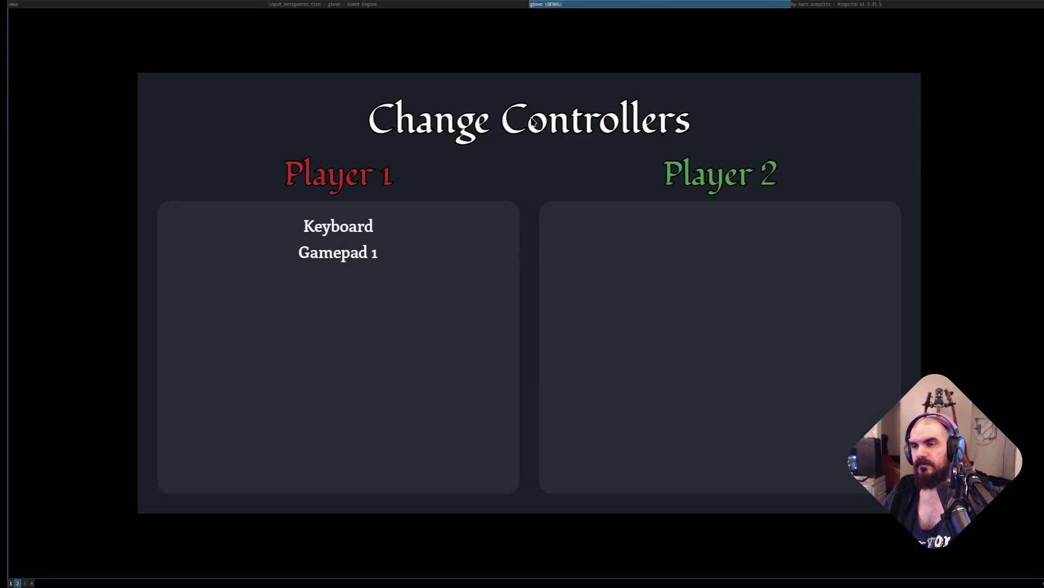
# Move the keyboard to Player 2 and continue from line 85 to the line 97 breakpoint.
pyautogui.press('Right')
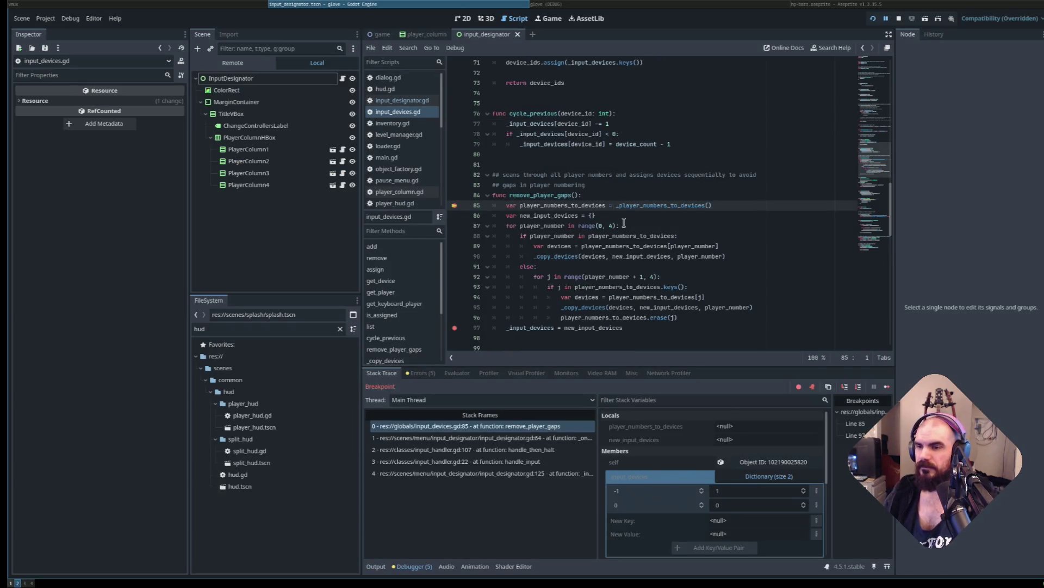
pyautogui.moveTo(569, 280)
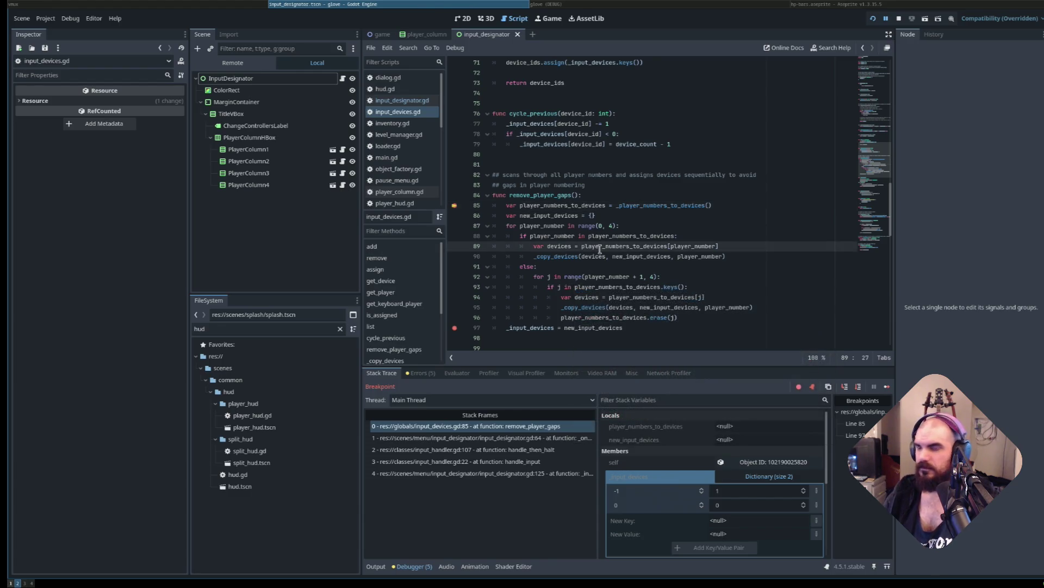
pyautogui.press('F12')
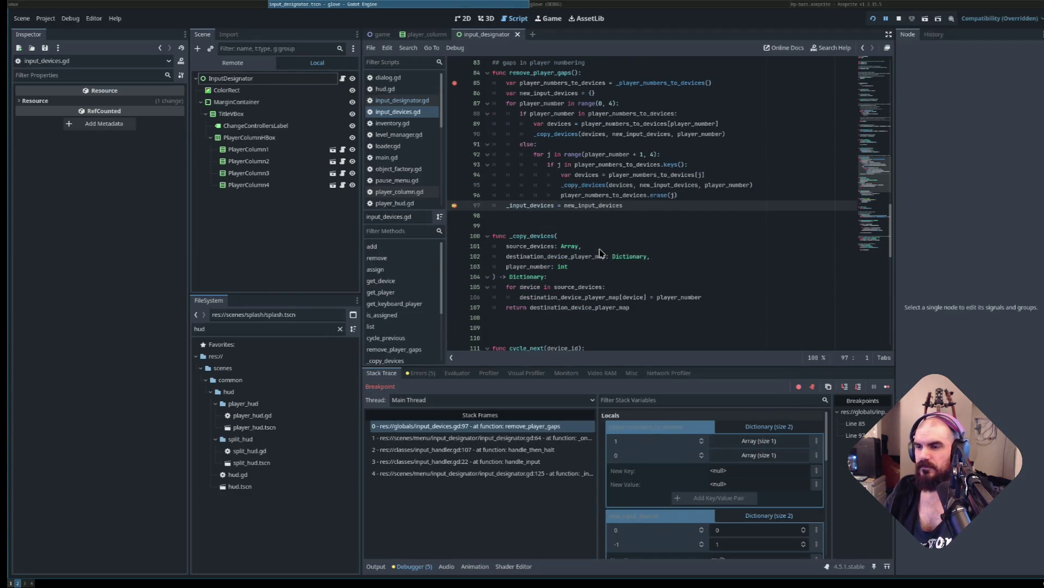
# Expand the player 1 and player 0 device arrays in Locals, then step out to input_designator.gd:65.
pyautogui.click(737, 442)
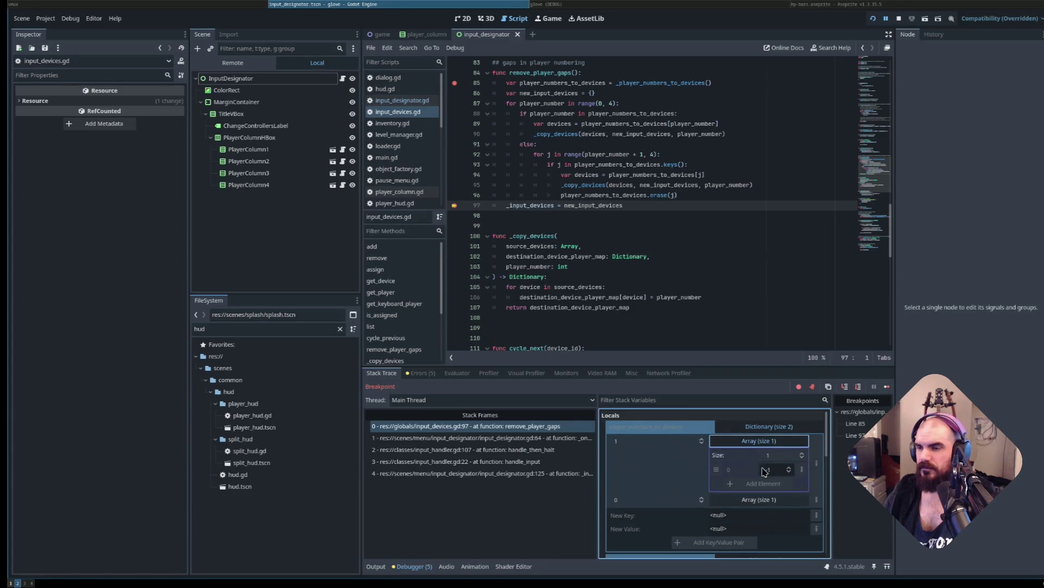
pyautogui.click(740, 500)
pyautogui.scroll(-1, 650, 478)
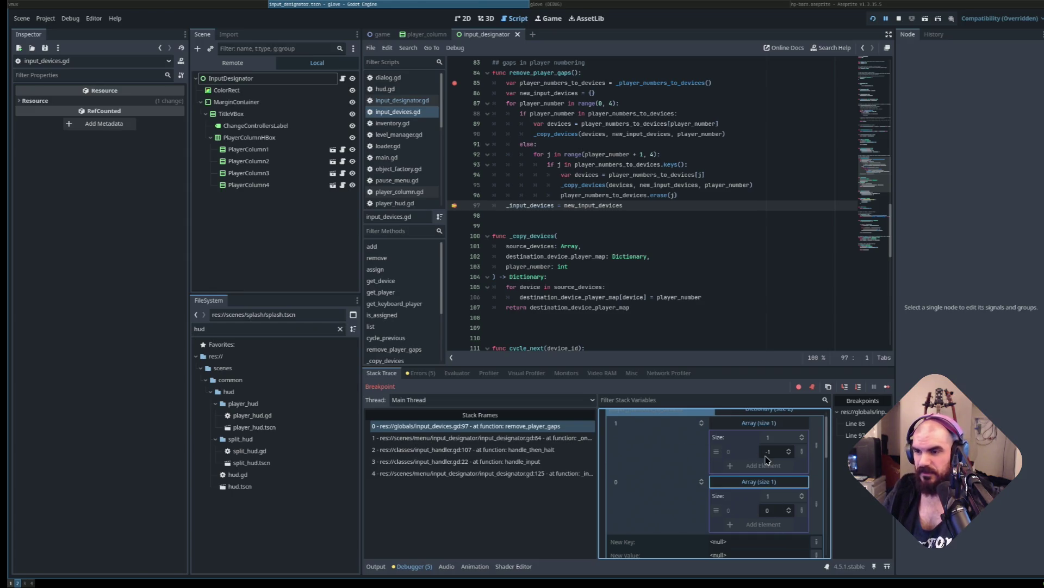
pyautogui.press('F10')
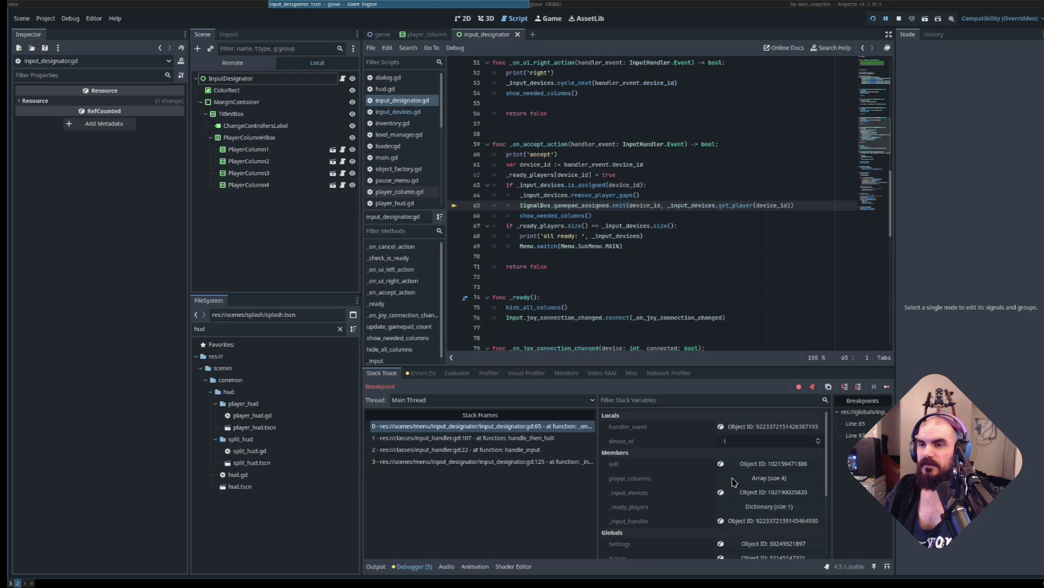
# Resume the game and cycle Gamepad 1 right toward Player 2, hitting the line 85 breakpoint.
pyautogui.press('F12')
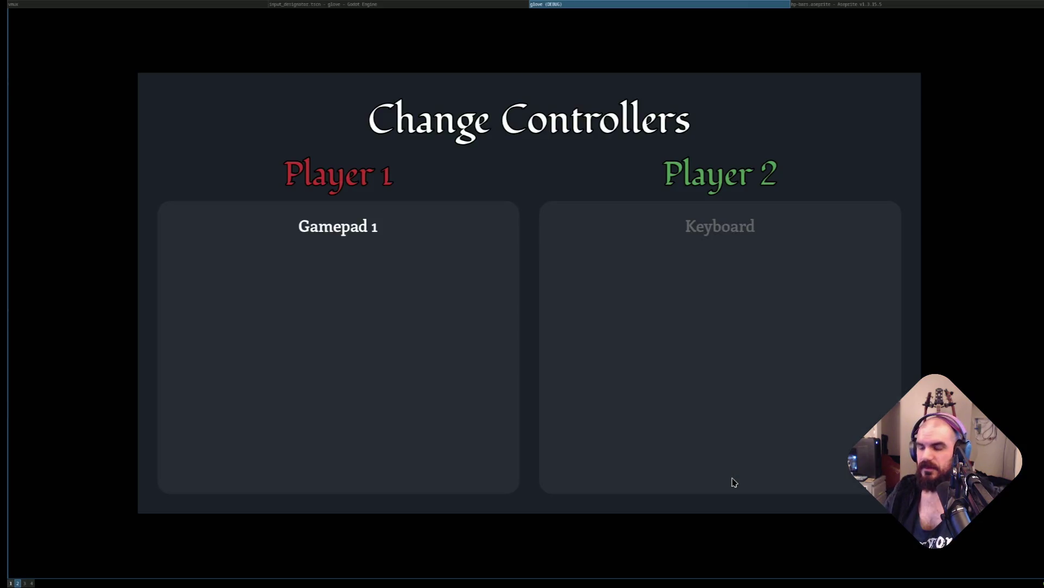
pyautogui.press('Right')
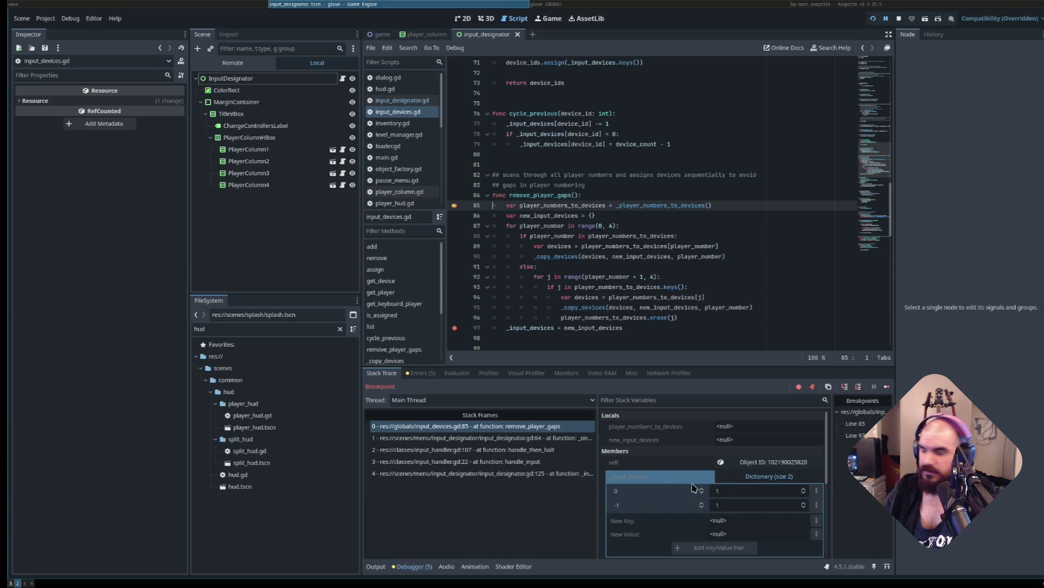
# Continue to the line 97 breakpoint and scroll the Stack Variables to the device maps.
pyautogui.press('F12')
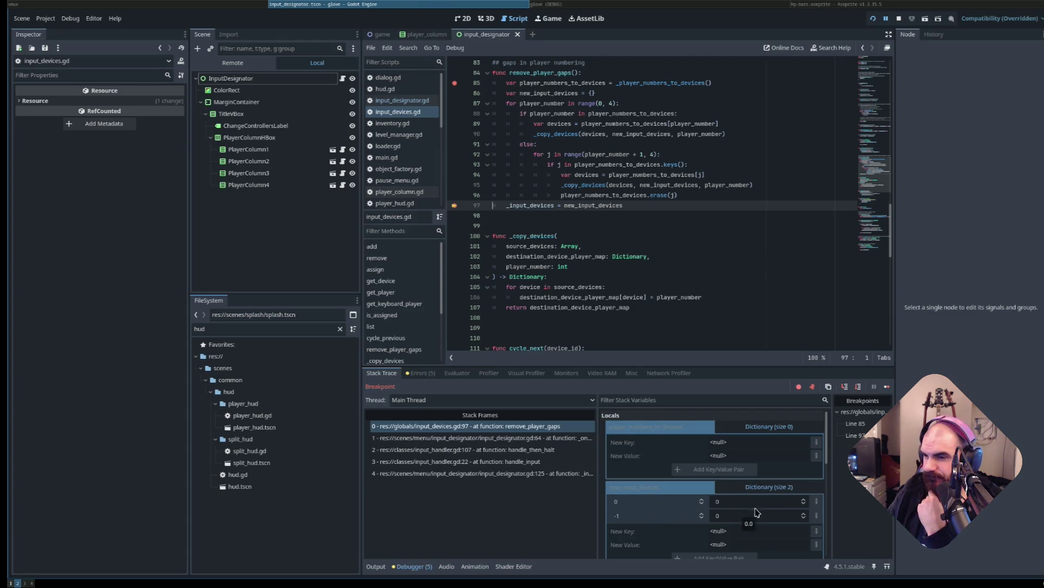
pyautogui.scroll(-3, 775, 503)
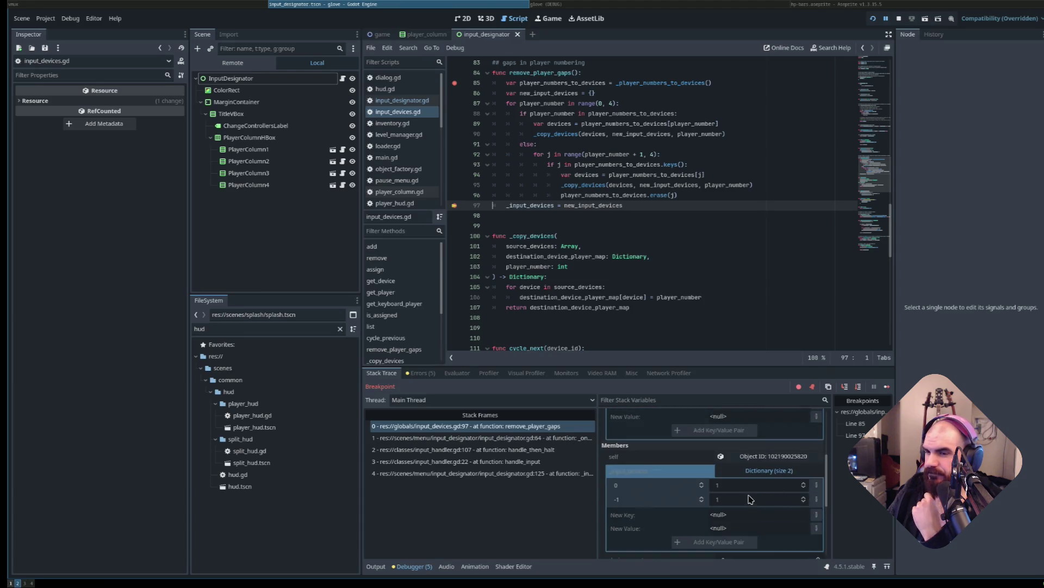
pyautogui.scroll(1, 759, 502)
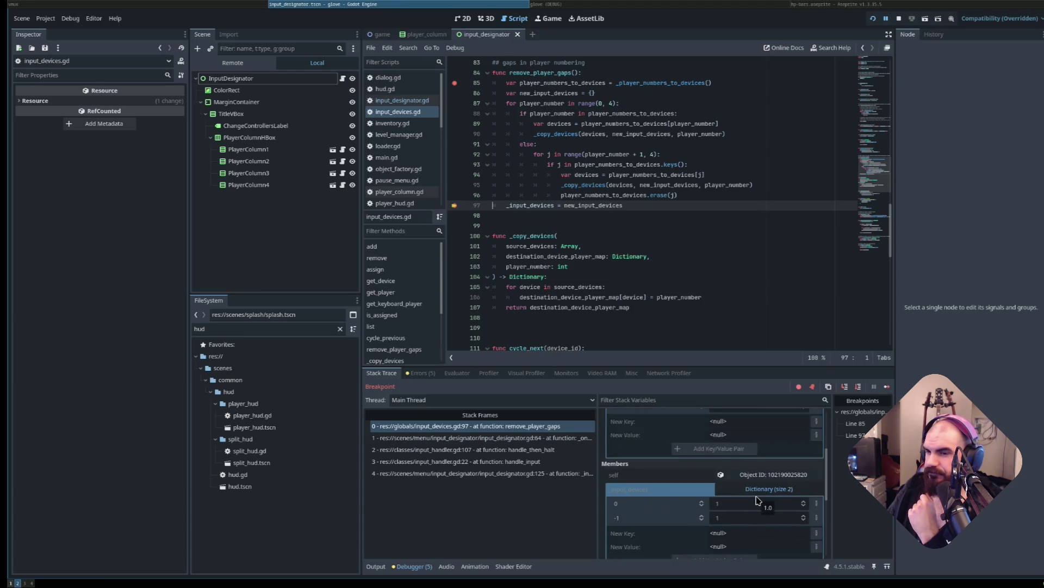
pyautogui.scroll(2, 762, 498)
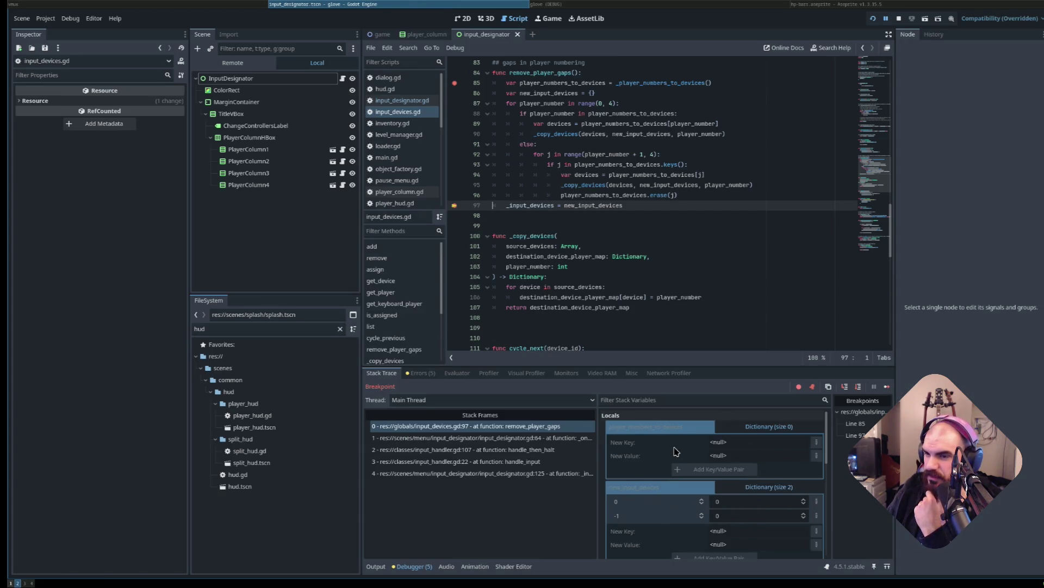
# Compare new_input_devices with _input_devices, both devices on player 0, then step out to line 65.
pyautogui.click(759, 429)
pyautogui.click(760, 429)
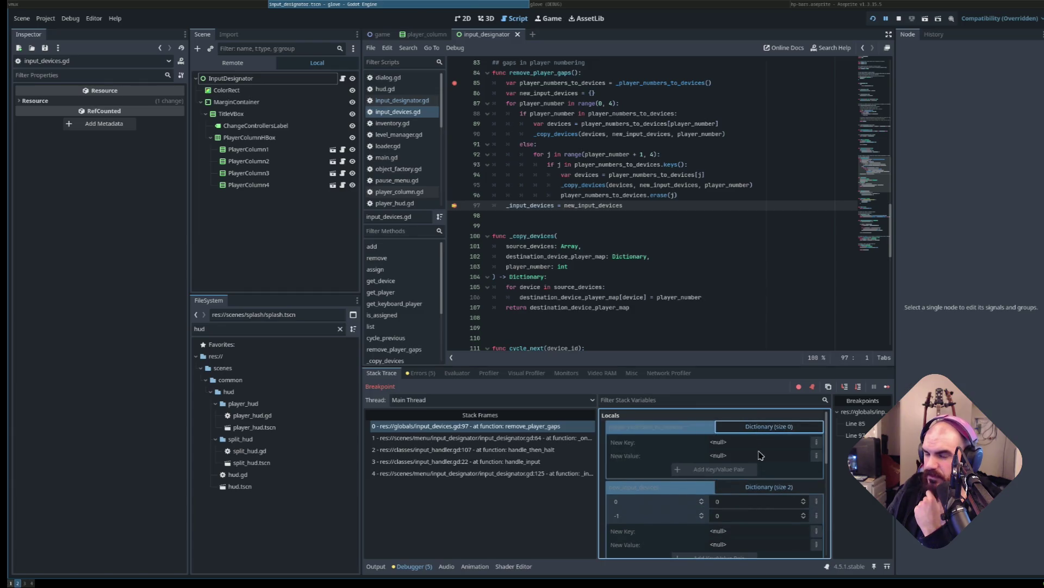
pyautogui.scroll(-2, 760, 454)
pyautogui.scroll(-2, 744, 453)
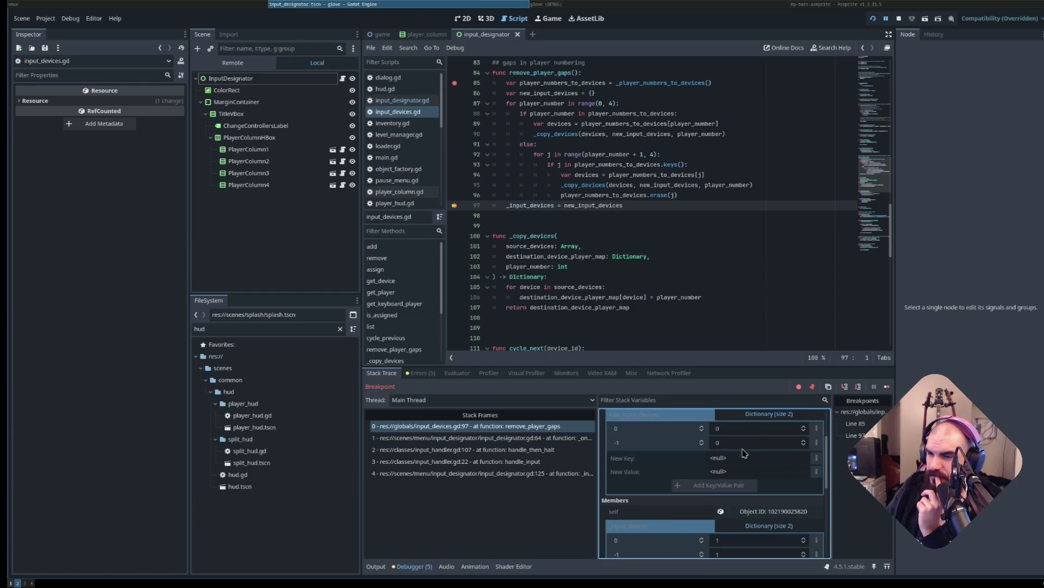
pyautogui.scroll(-3, 744, 453)
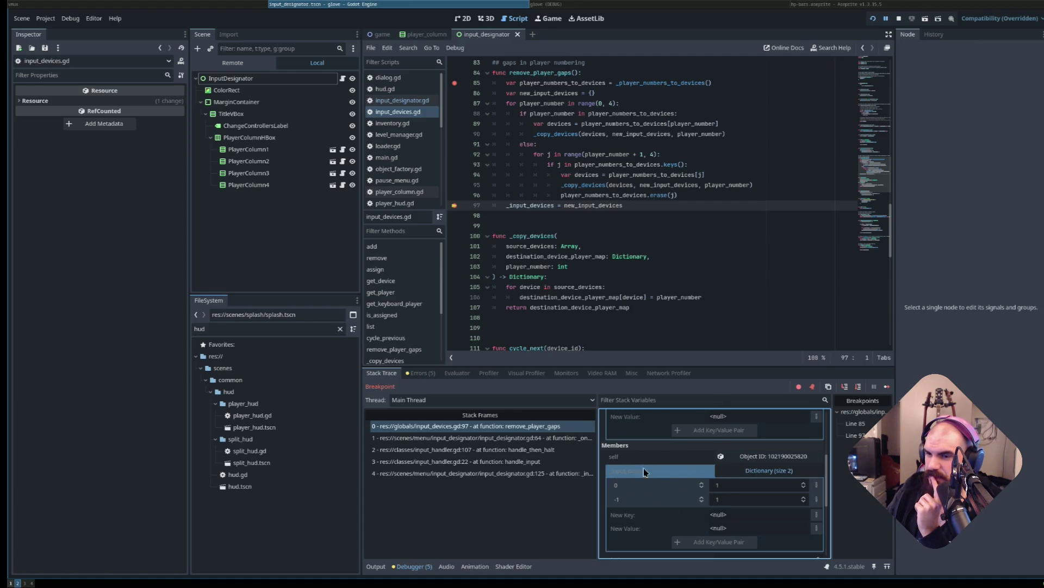
pyautogui.scroll(4, 724, 495)
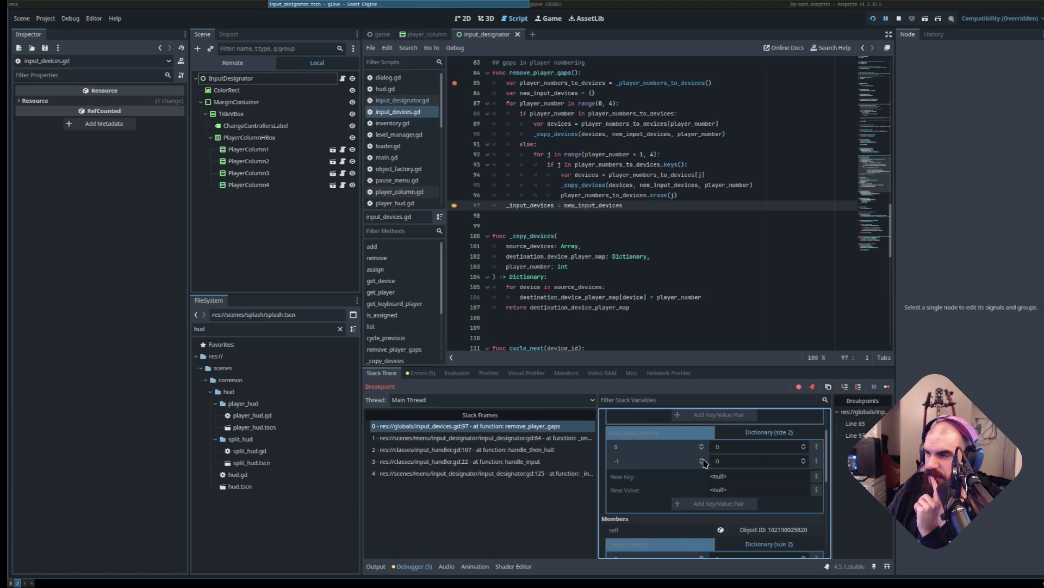
pyautogui.scroll(-10, 696, 487)
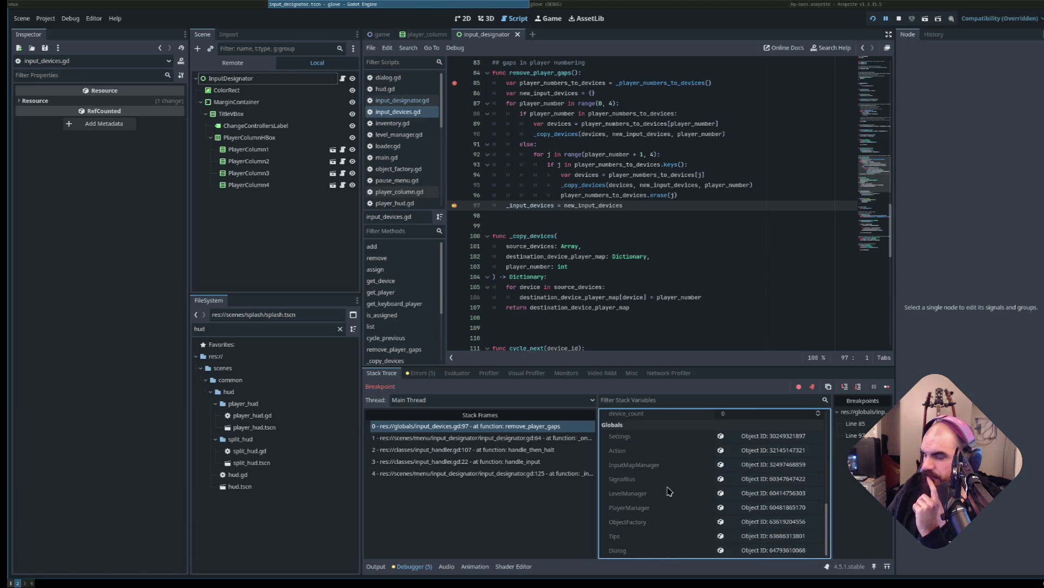
pyautogui.press('F10')
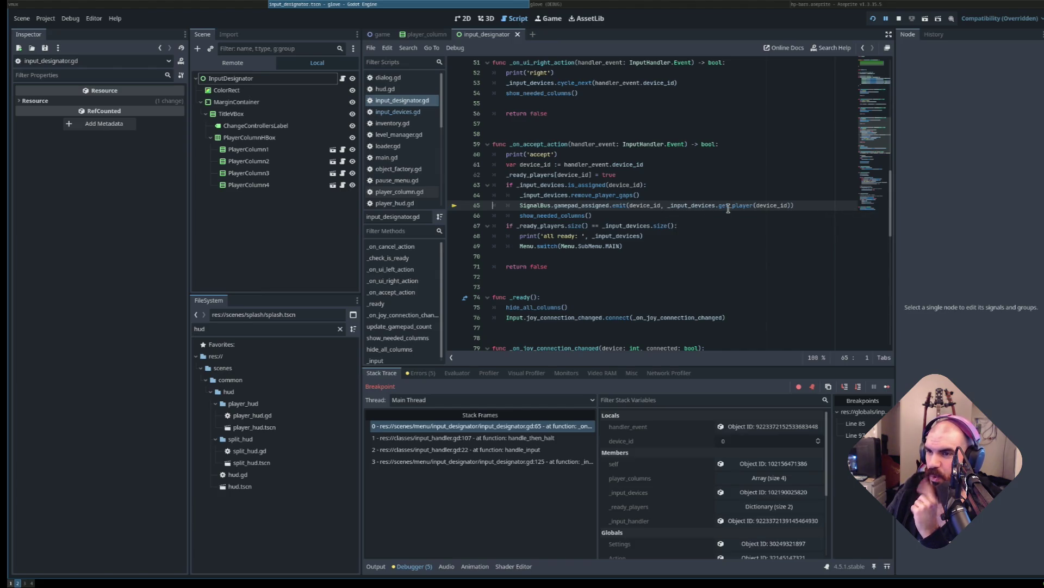
# Check device_id and get_player values, step over line 65, then step into show_needed_columns.
pyautogui.moveTo(703, 206)
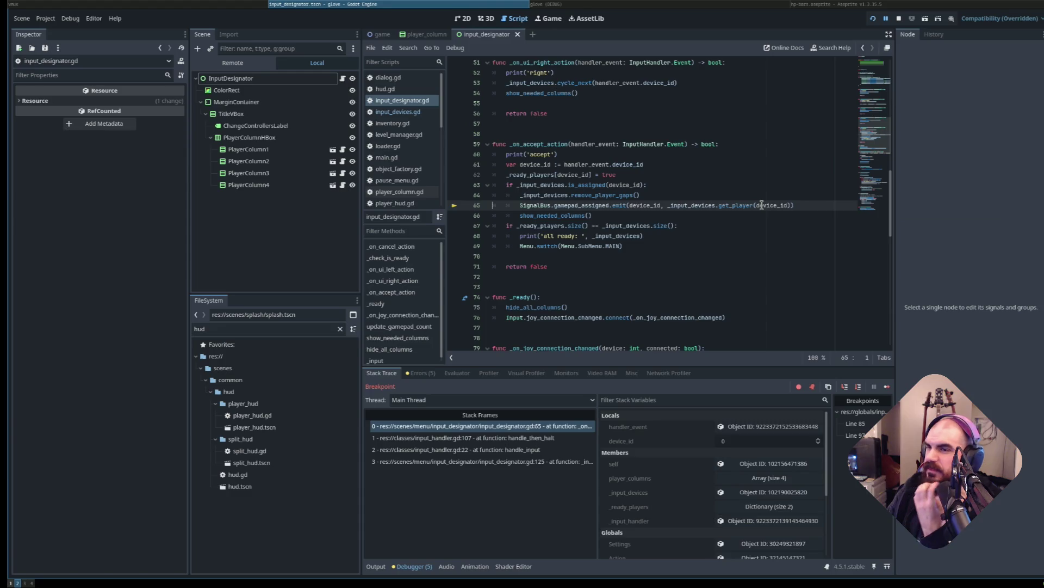
pyautogui.moveTo(762, 206)
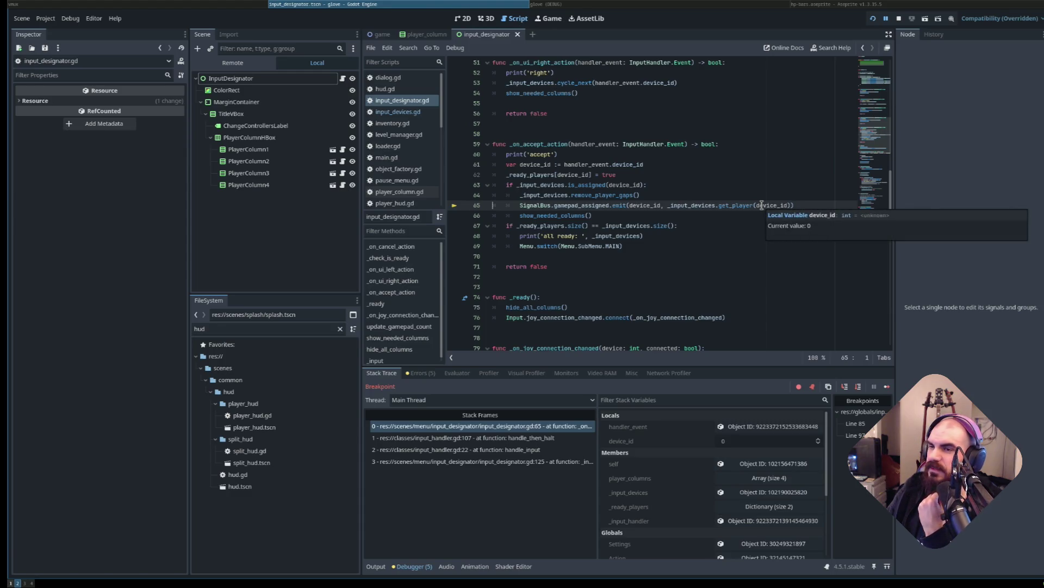
pyautogui.press('F10')
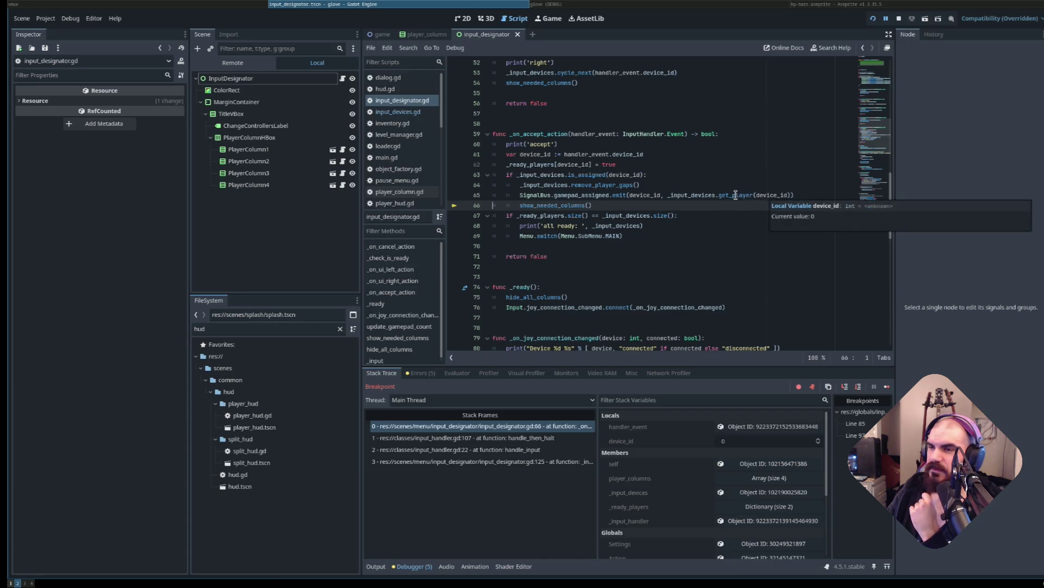
pyautogui.moveTo(736, 195)
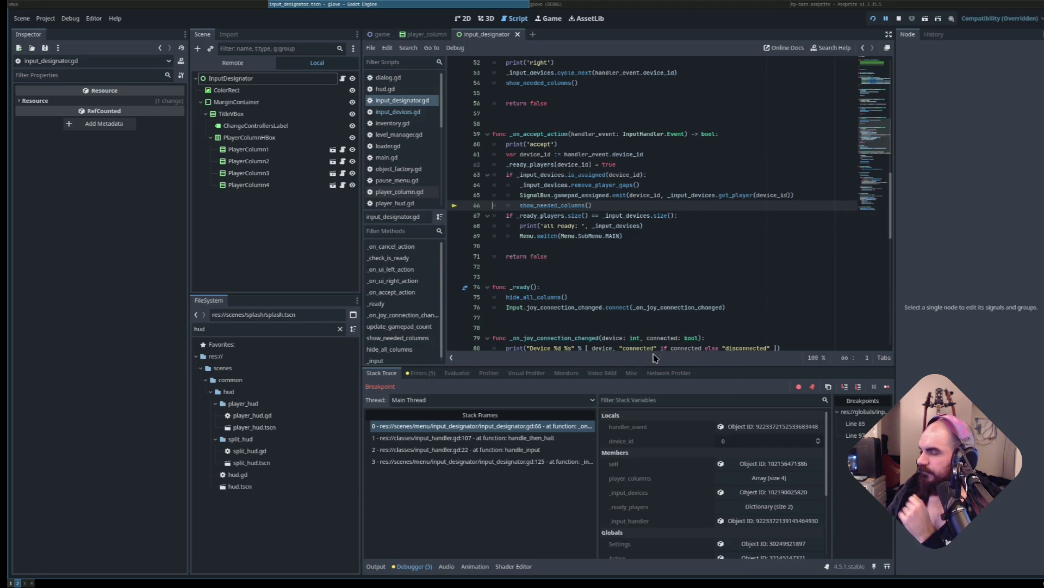
pyautogui.press('F11')
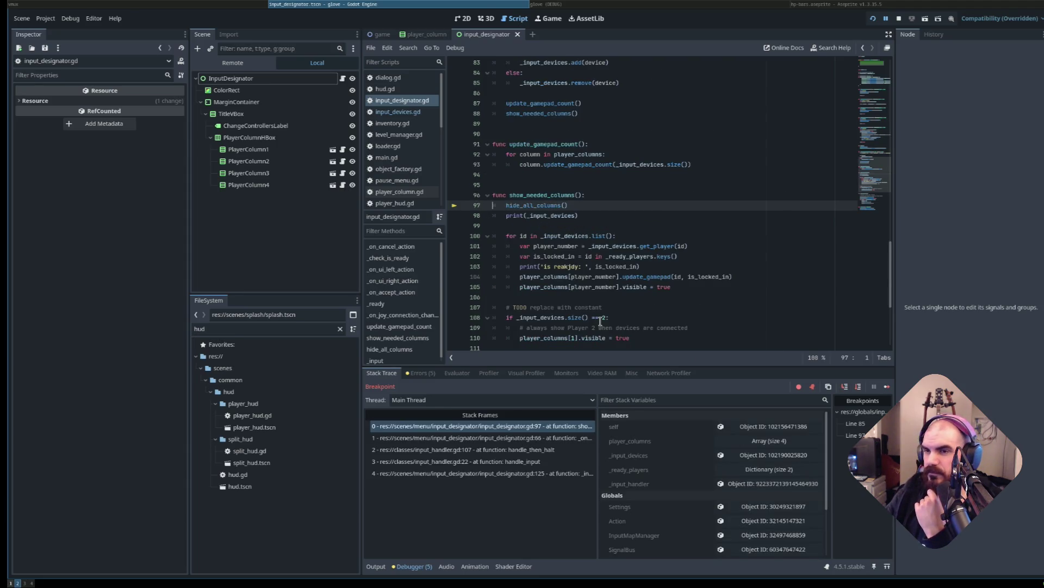
# Step through show_needed_columns to line 102, confirming device 0 maps to player_number 0, then resume.
pyautogui.press('F10')
pyautogui.press('F10')
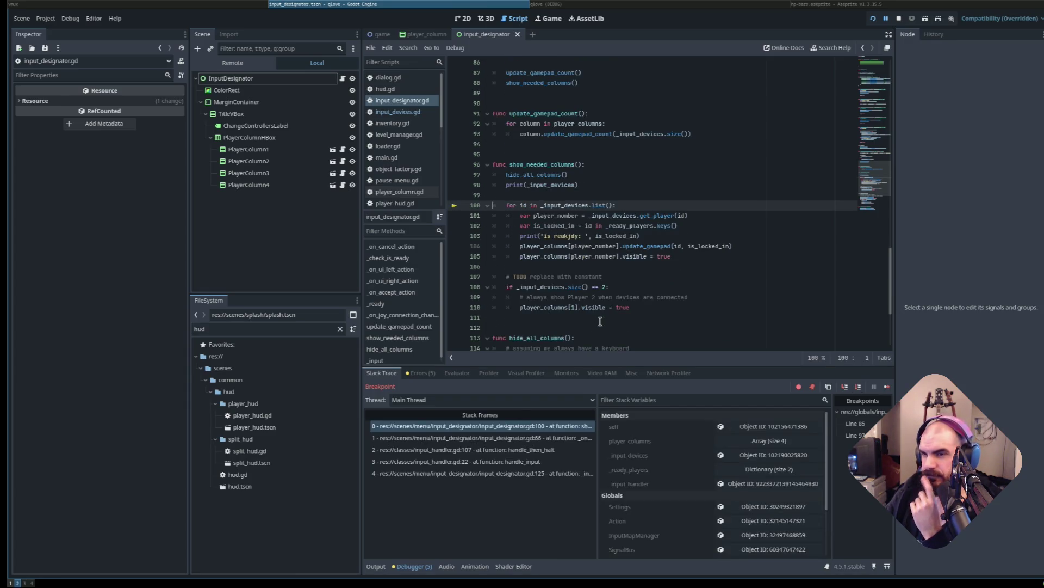
pyautogui.press('F10')
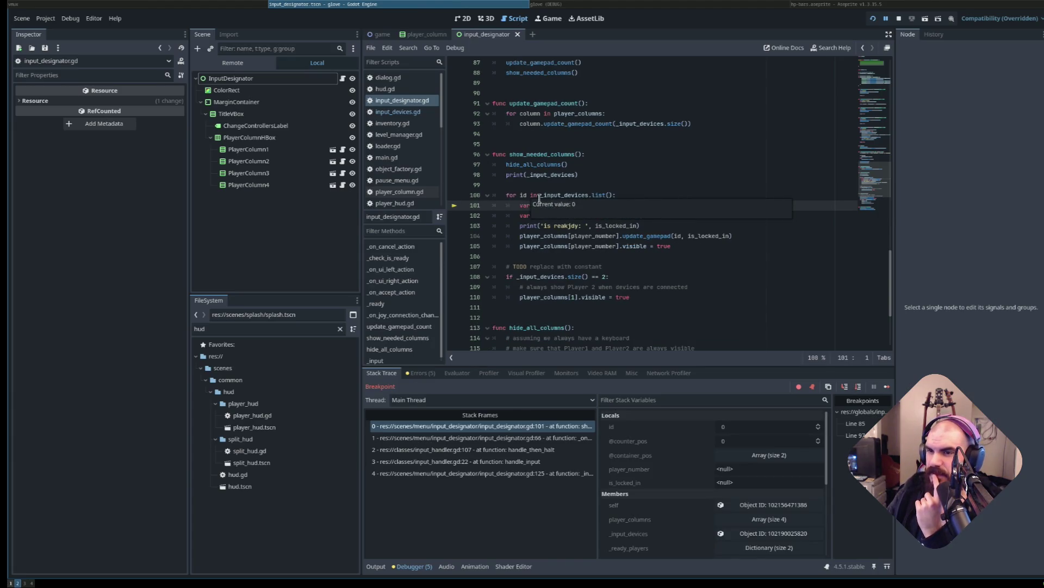
pyautogui.click(643, 246)
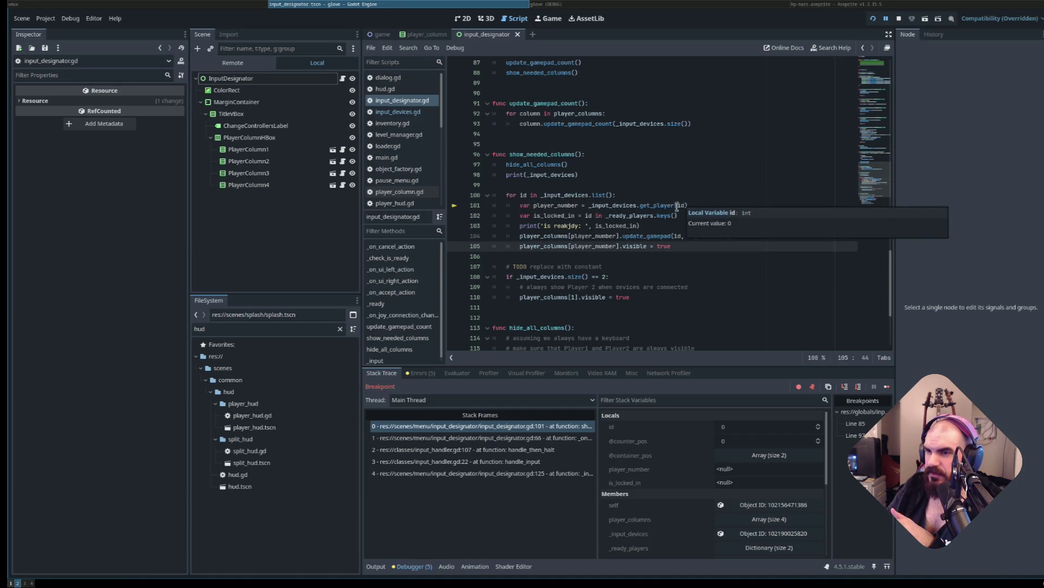
pyautogui.click(556, 205)
pyautogui.moveTo(556, 202)
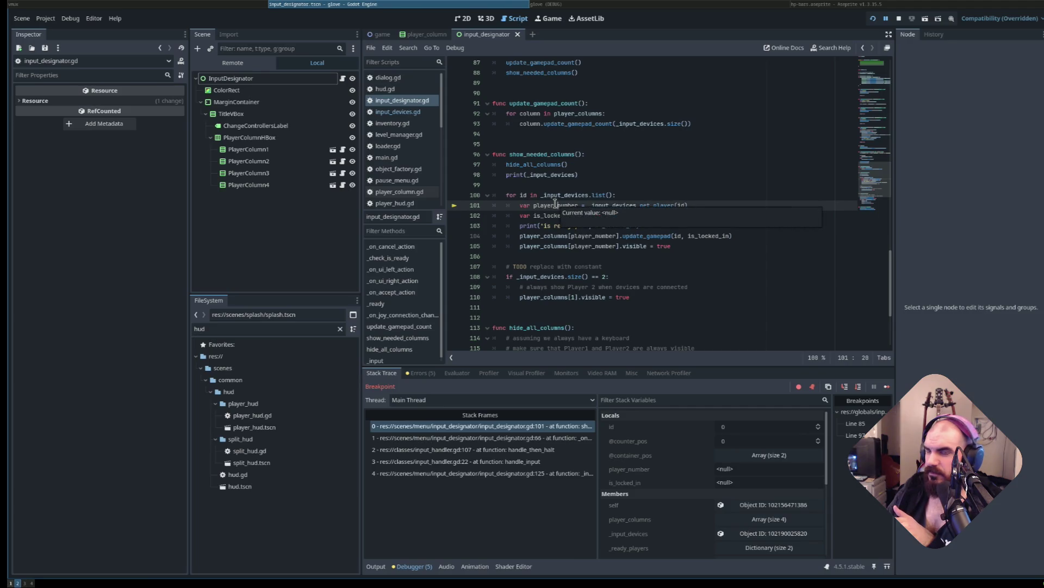
pyautogui.press('F10')
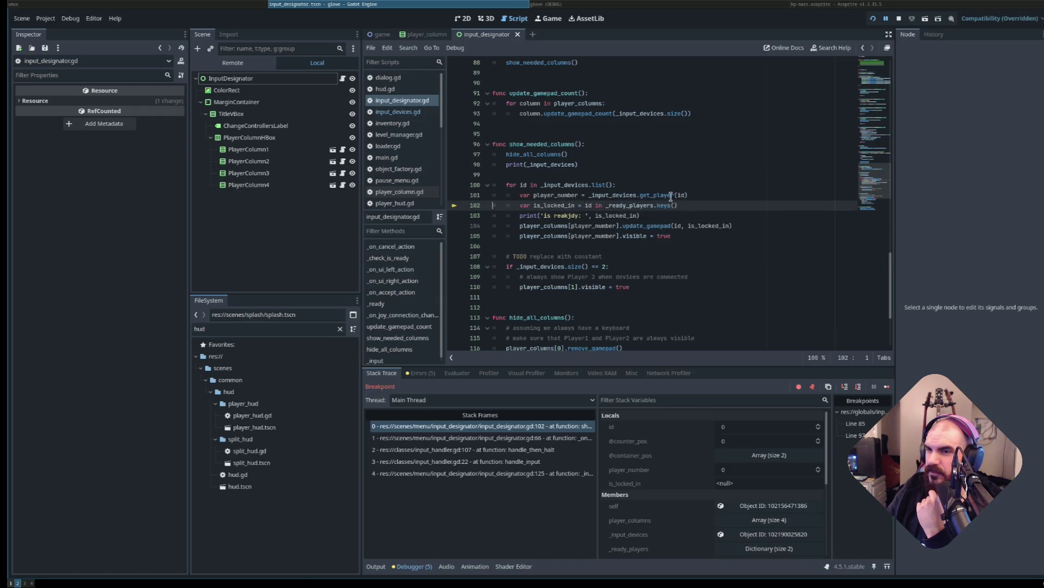
pyautogui.moveTo(680, 196)
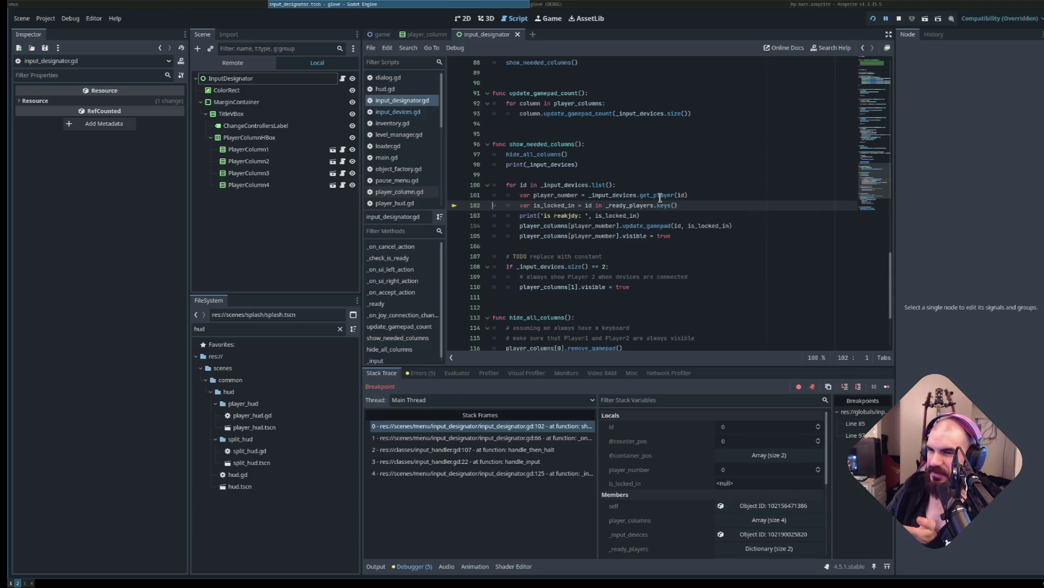
pyautogui.press('F12')
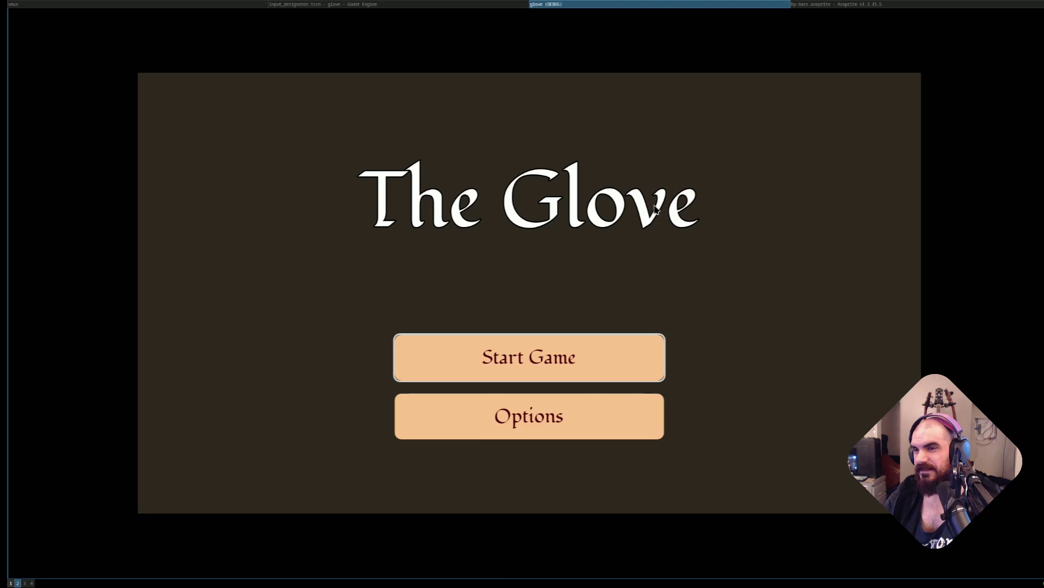
# Stop and relaunch the game with the debugger, then inspect the line 102 breakpoint code.
pyautogui.press('F8')
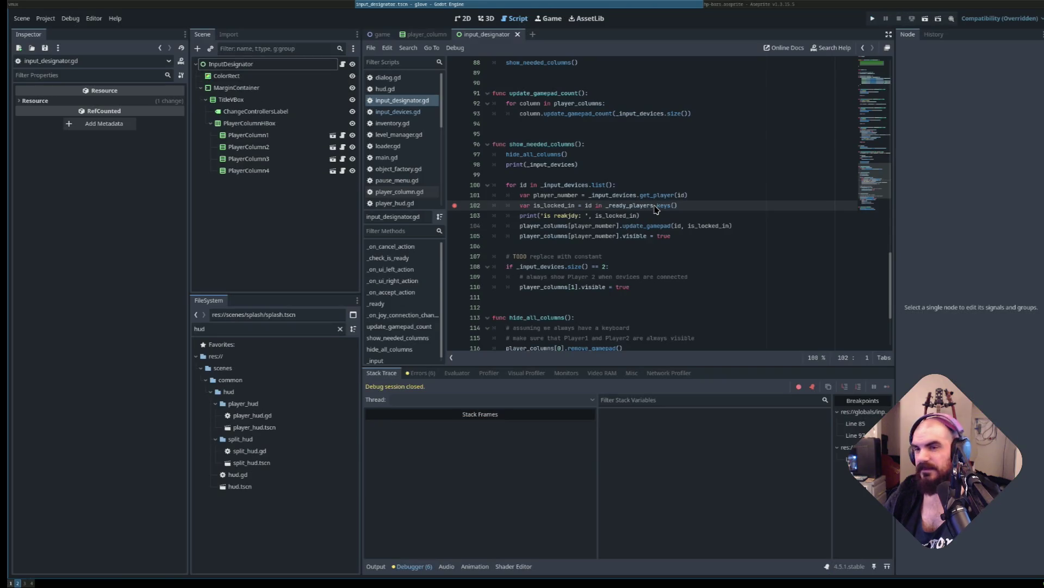
pyautogui.press('F5')
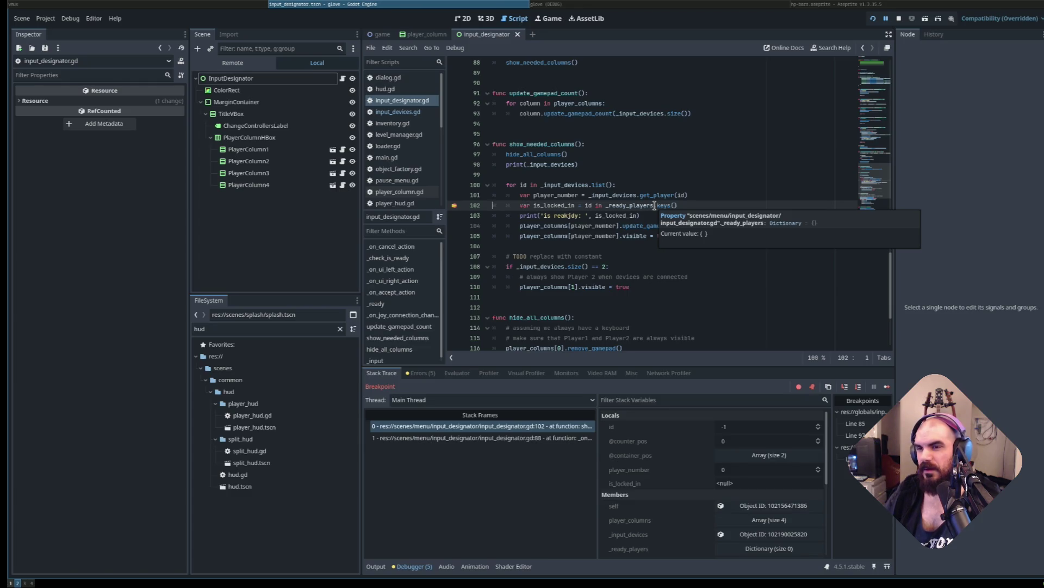
pyautogui.click(579, 195)
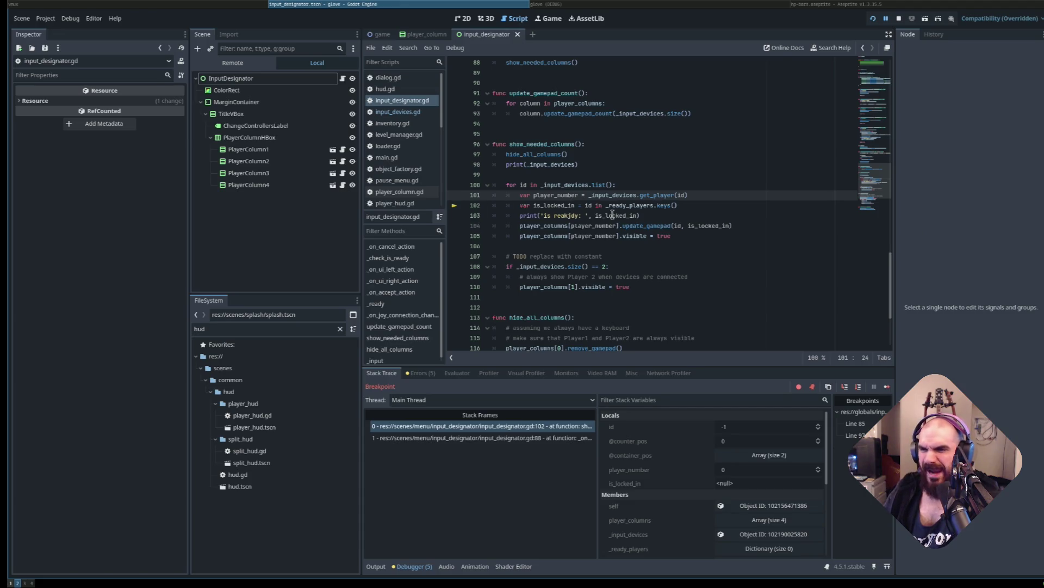
pyautogui.click(599, 205)
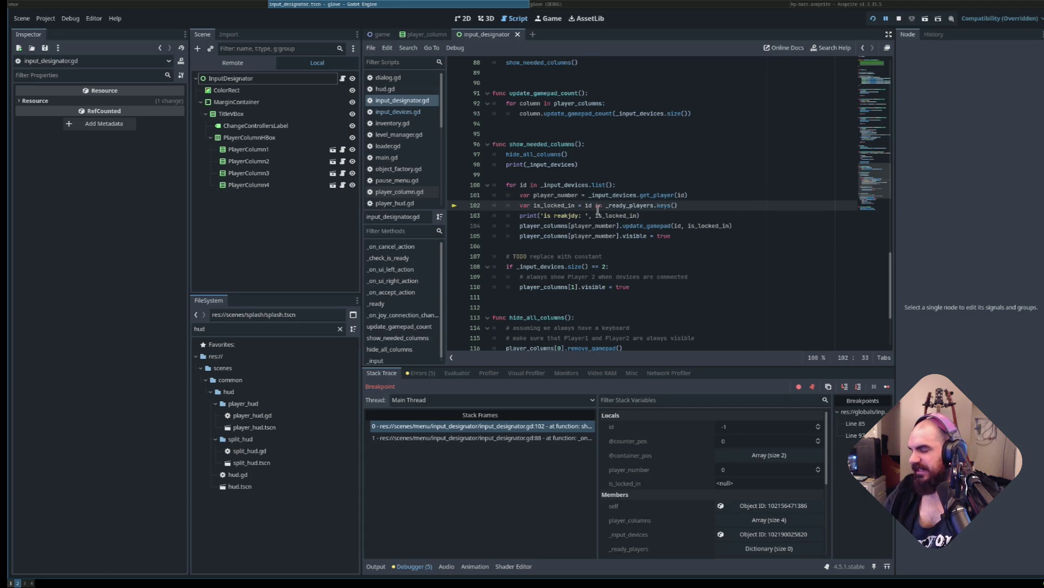
# Continue, move Keyboard to Player 2, and break at line 85 of remove_player_gaps.
pyautogui.press('F12')
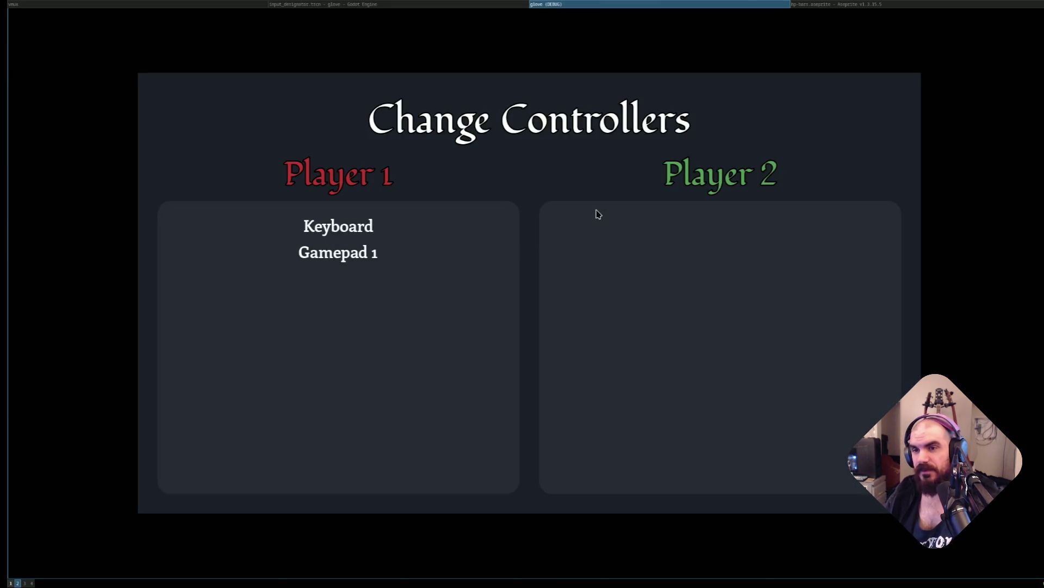
pyautogui.press('Right')
pyautogui.press('Return')
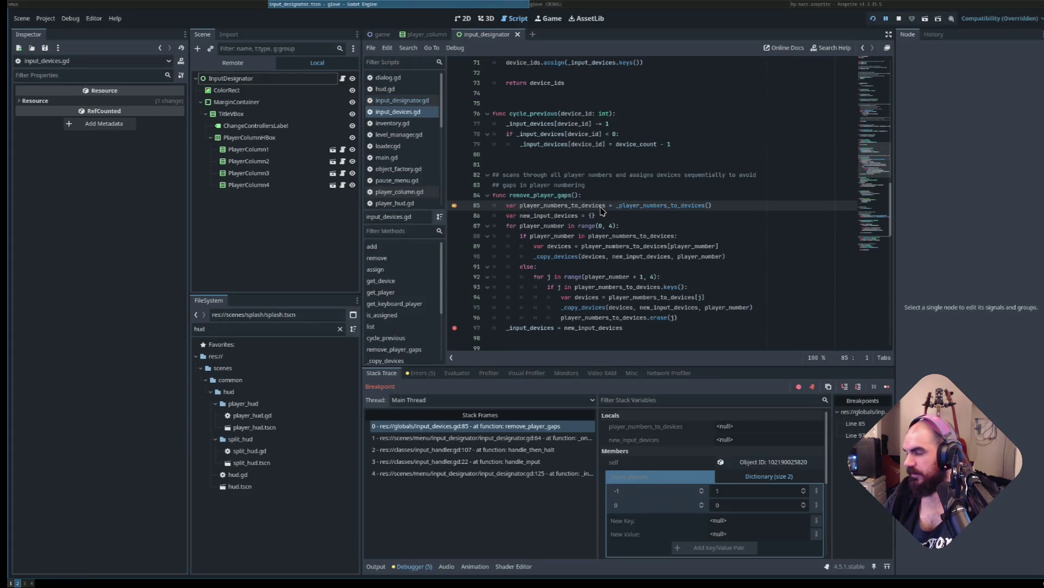
# Continue from line 85 to the line 97 breakpoint, then resume the Change Controllers screen.
pyautogui.click(605, 216)
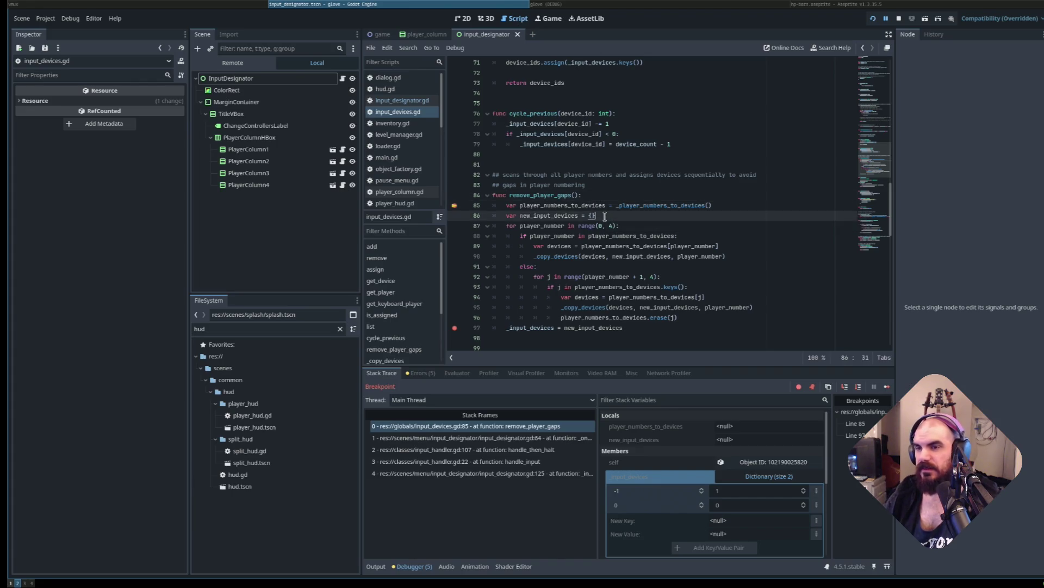
pyautogui.press('F12')
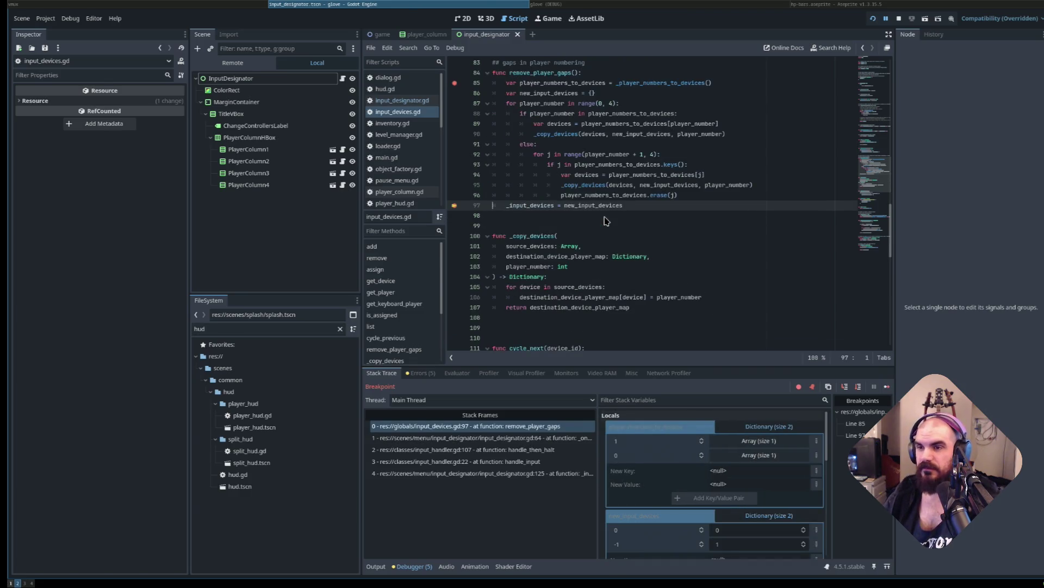
pyautogui.press('F12')
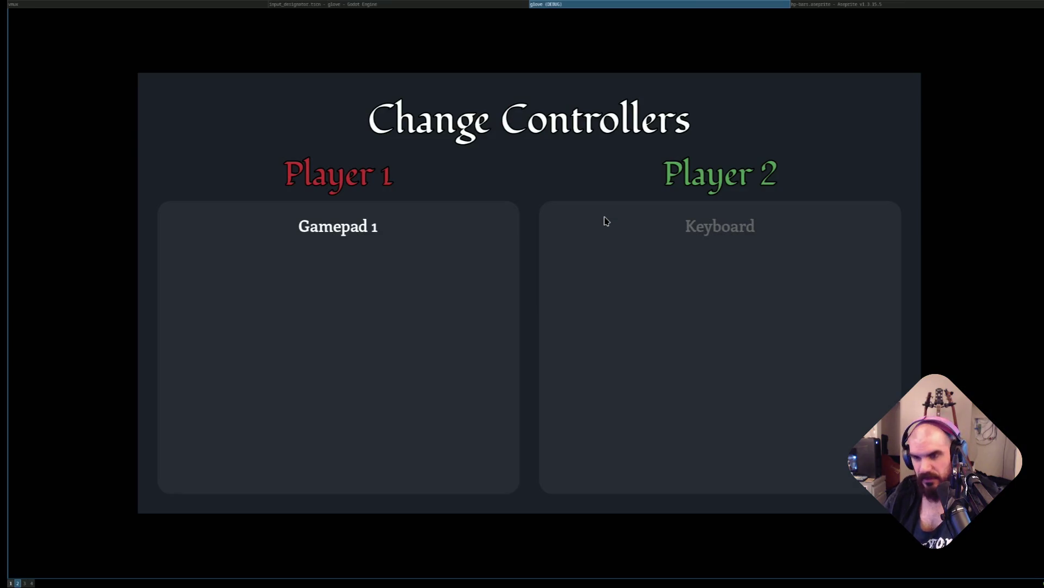
# Move Gamepad 1 to Player 2 and inspect the line 97 dictionaries mapping devices 0 and -1 to player 0.
pyautogui.press('Right')
pyautogui.press('Right')
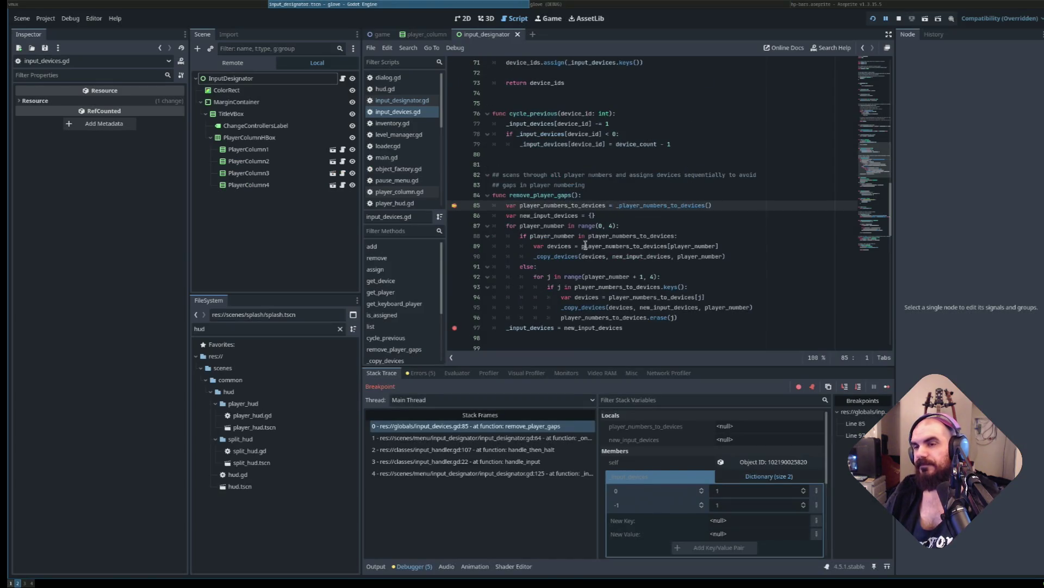
pyautogui.scroll(2, 585, 199)
pyautogui.scroll(-3, 587, 201)
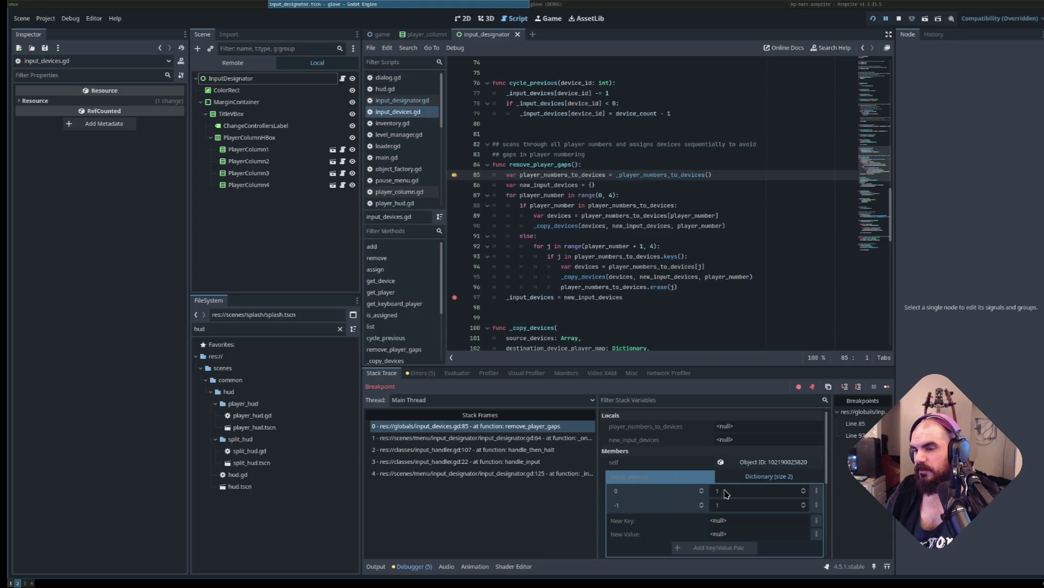
pyautogui.press('F12')
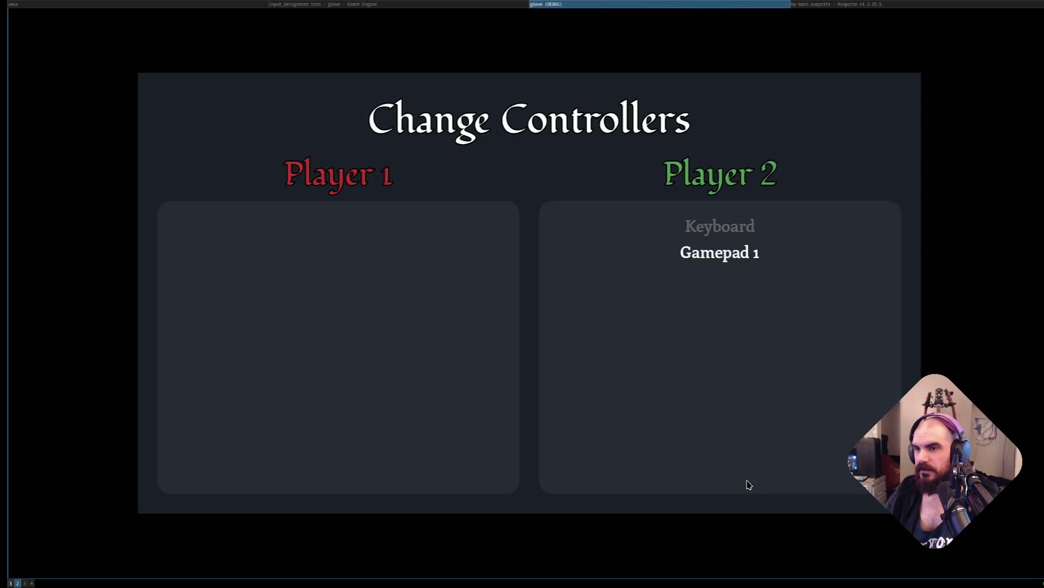
pyautogui.click(455, 4)
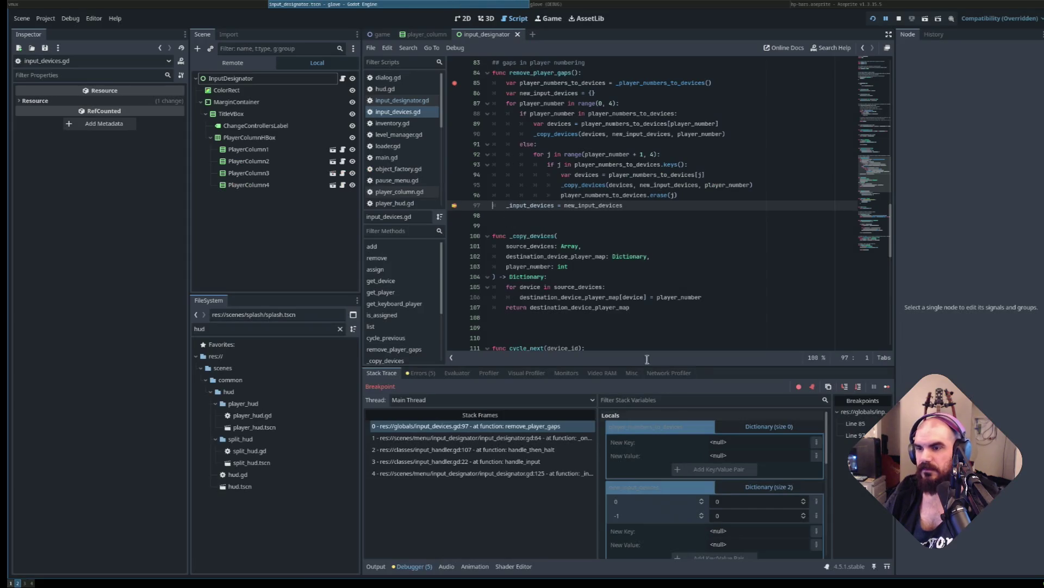
pyautogui.scroll(-1, 716, 482)
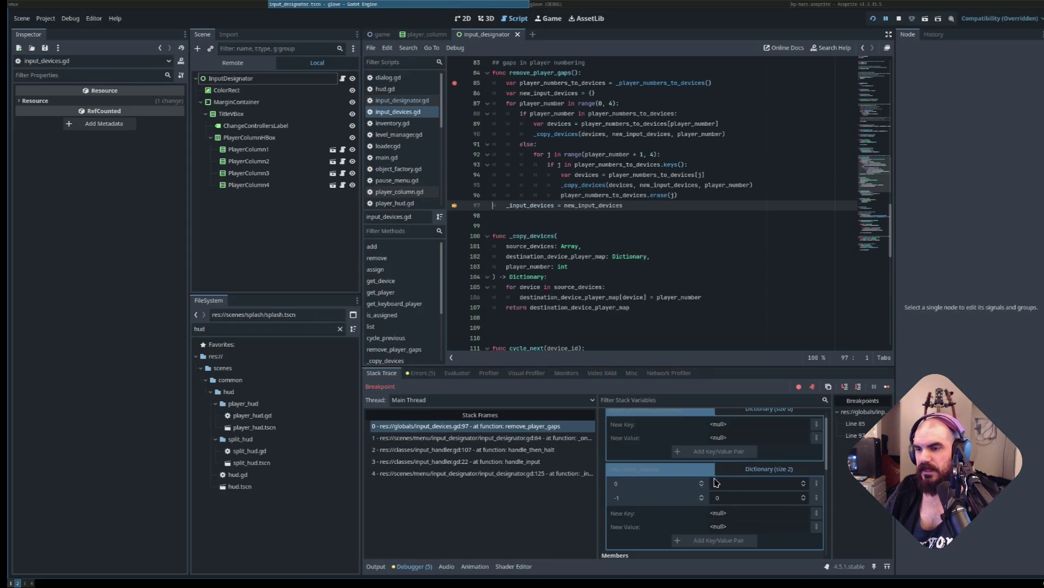
pyautogui.scroll(-5, 715, 482)
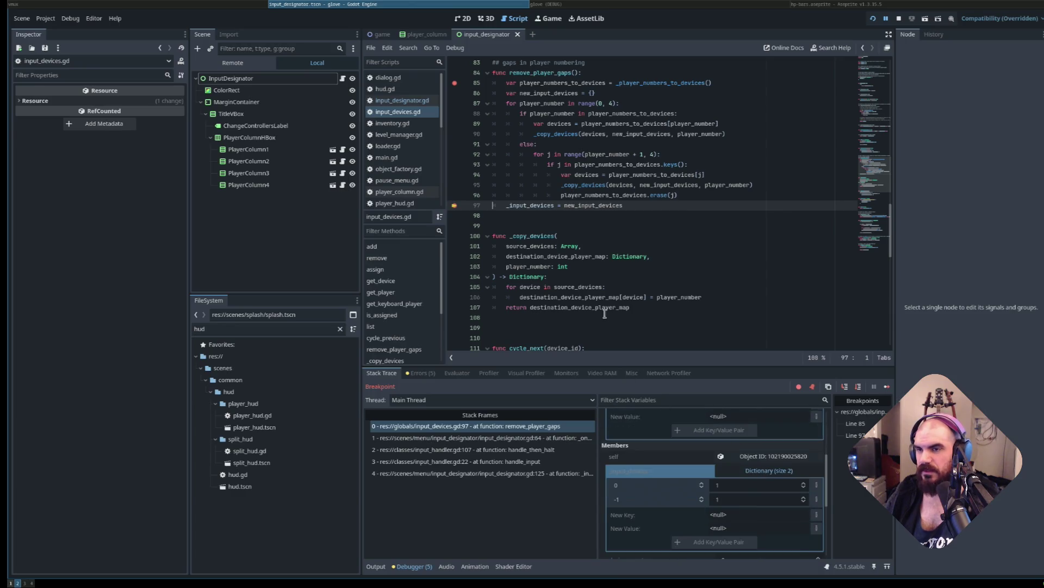
# Restart the game with F5 and return focus to the script editor.
pyautogui.moveTo(567, 266)
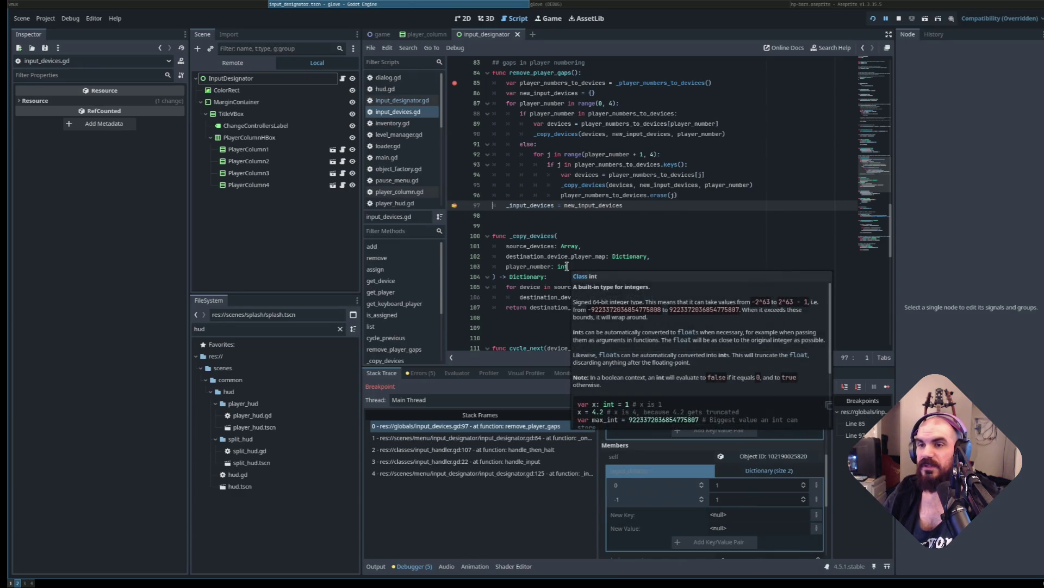
pyautogui.press('F5')
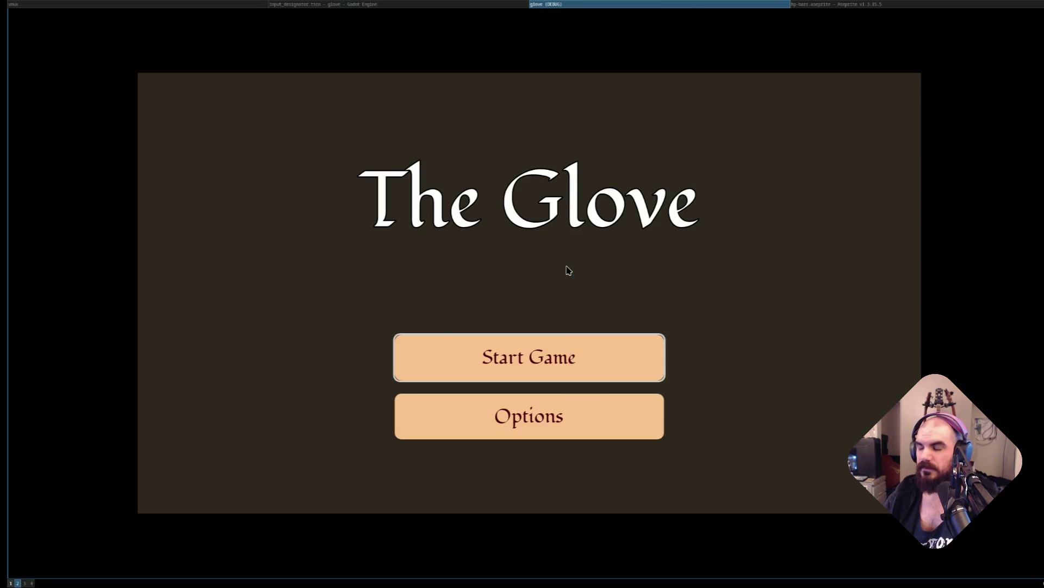
pyautogui.hotkey('alt', 'Tab')
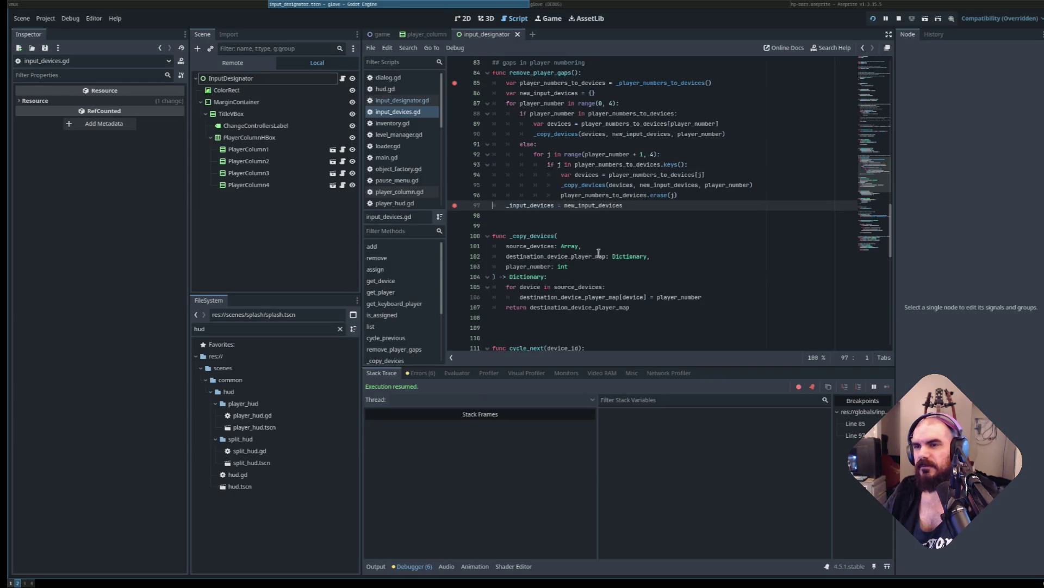
pyautogui.click(605, 175)
pyautogui.scroll(4, 608, 187)
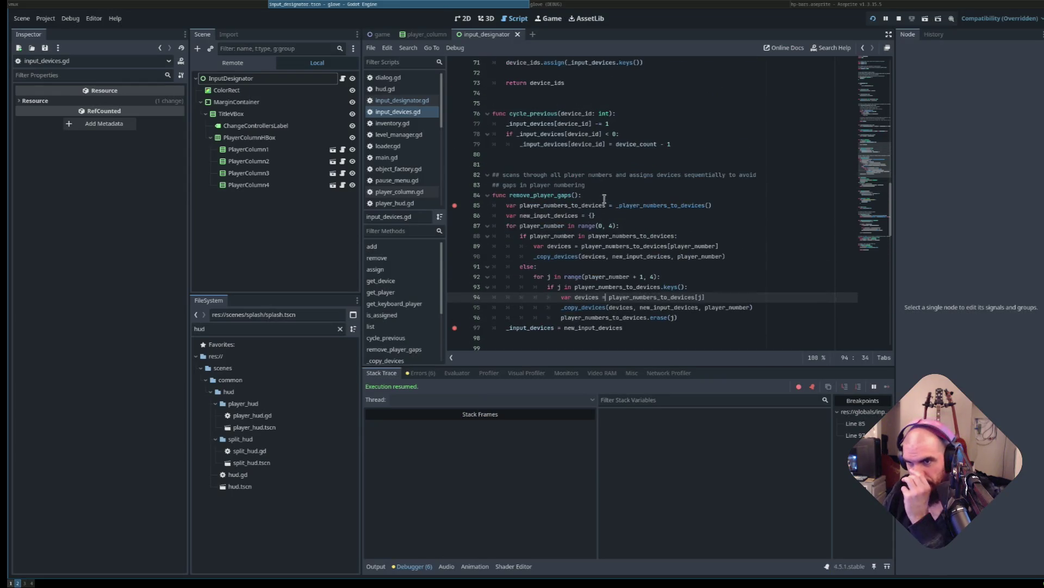
pyautogui.scroll(-1, 607, 208)
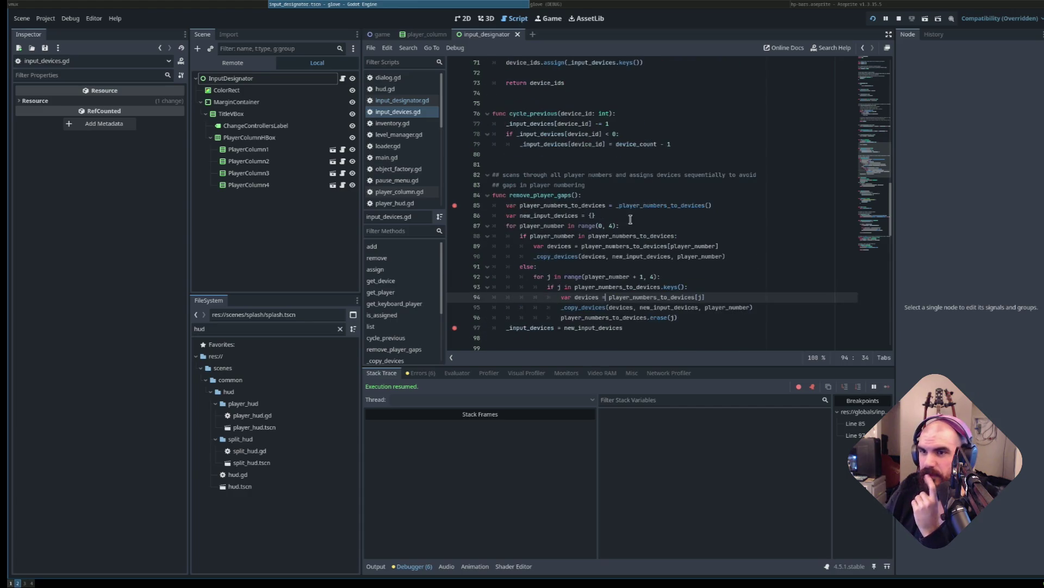
pyautogui.scroll(-2, 625, 214)
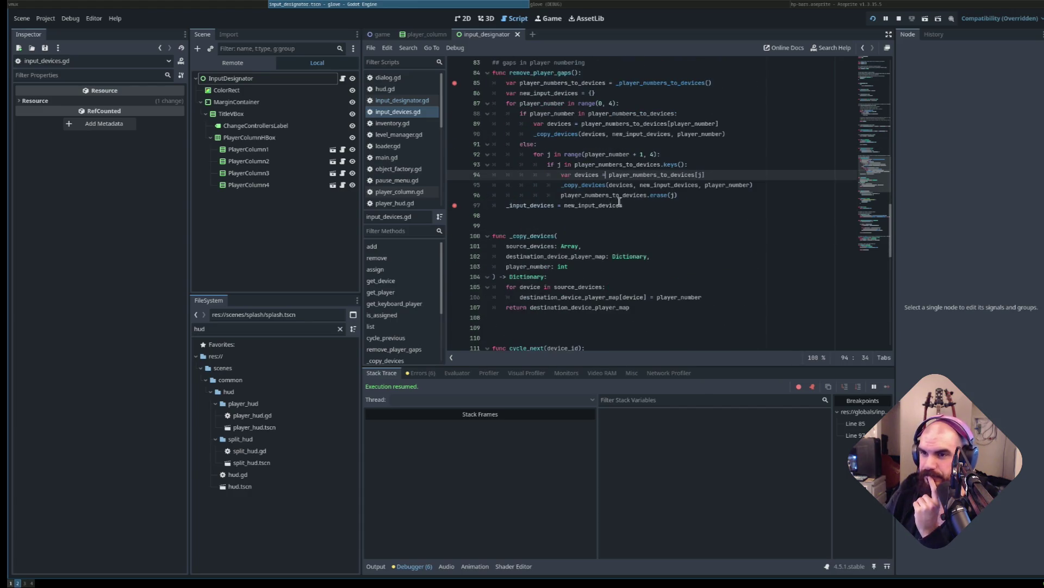
pyautogui.scroll(-2, 619, 201)
pyautogui.scroll(2, 617, 202)
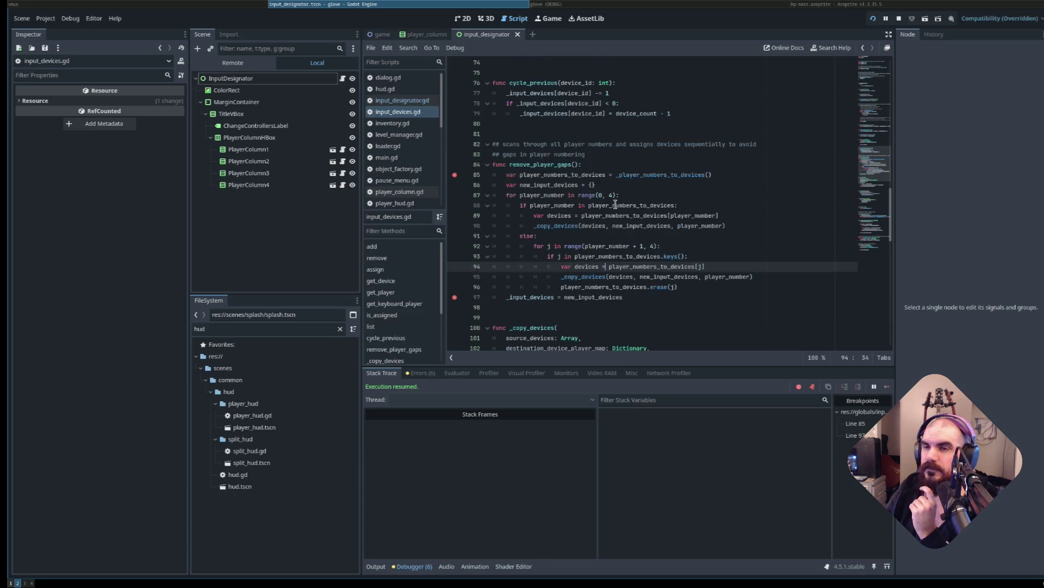
pyautogui.scroll(1, 562, 181)
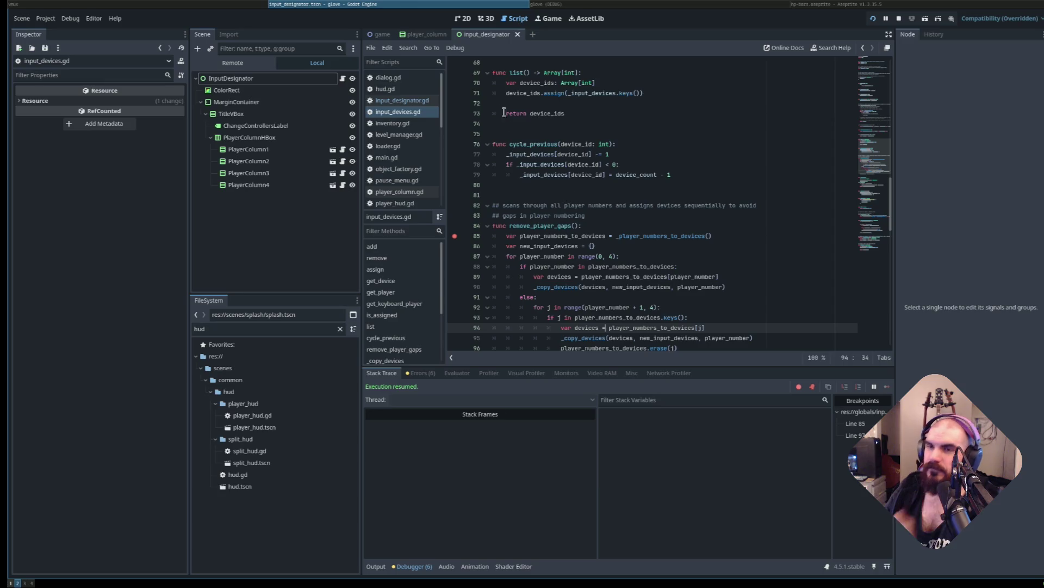
pyautogui.click(466, 21)
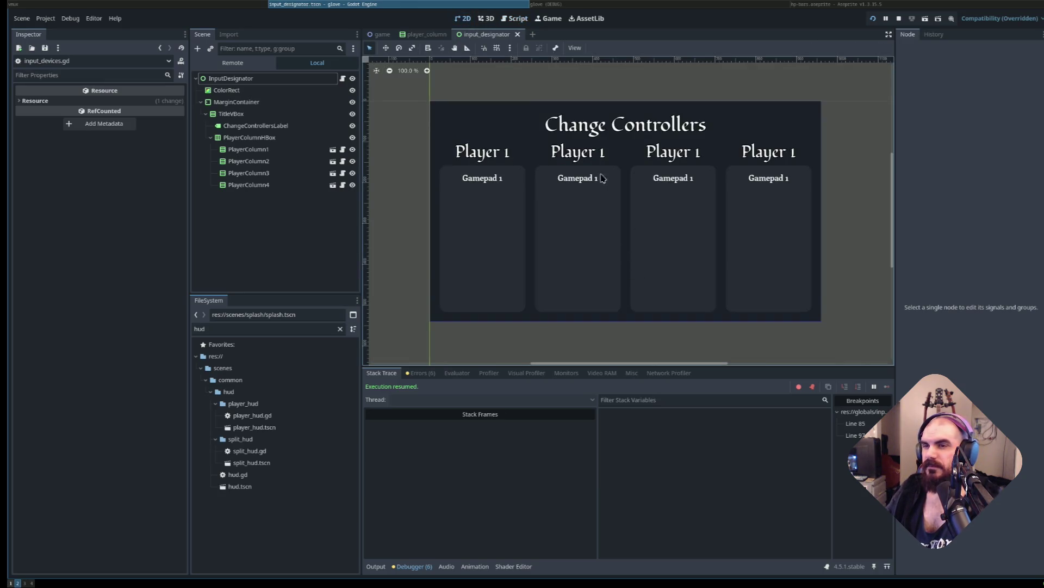
pyautogui.click(518, 19)
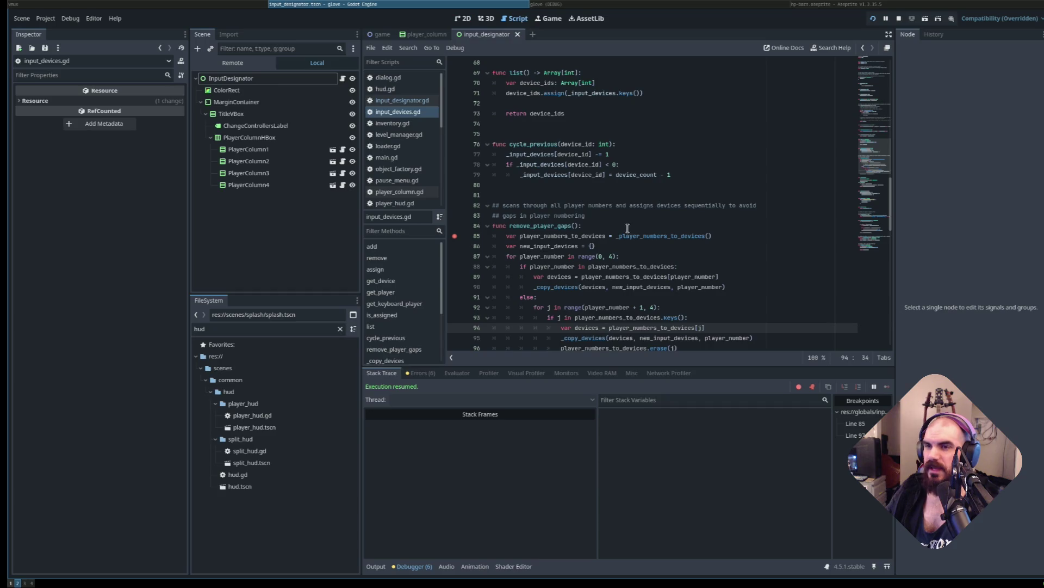
pyautogui.scroll(-3, 609, 233)
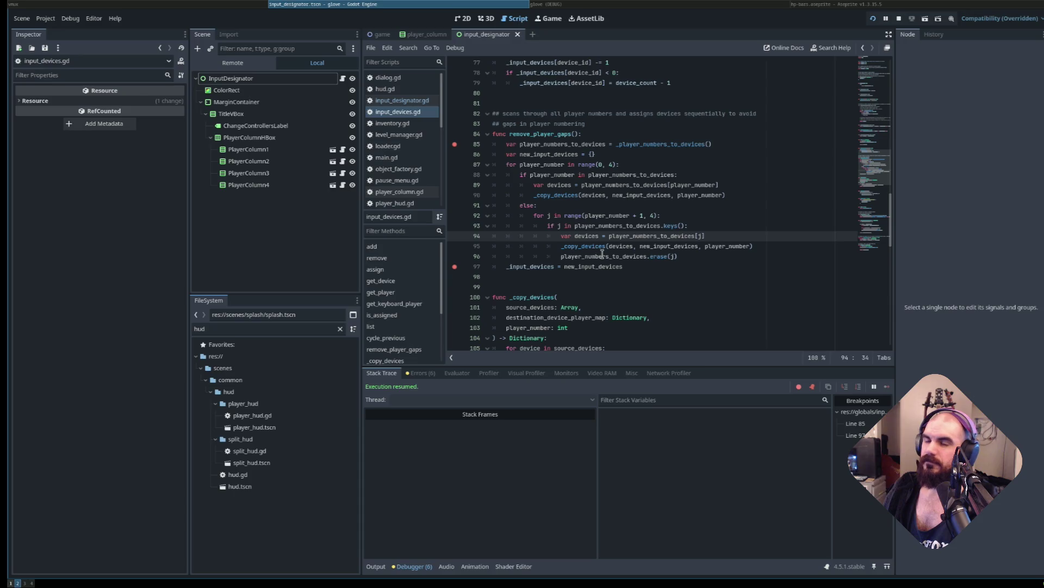
pyautogui.scroll(-3, 601, 250)
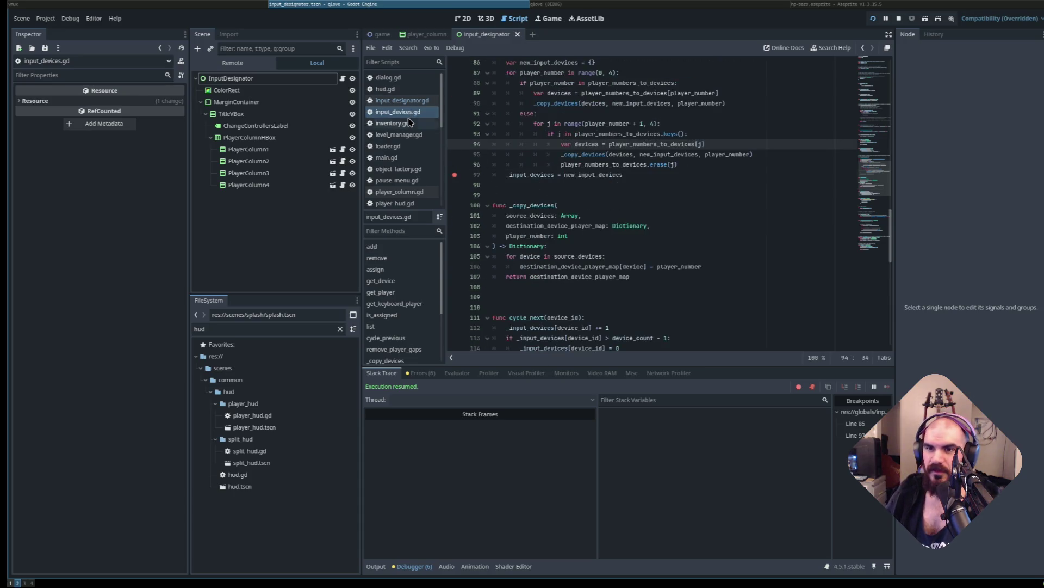
# Fix the 'ready' typo in the print statement on line 103 of input_designator.gd.
pyautogui.click(401, 100)
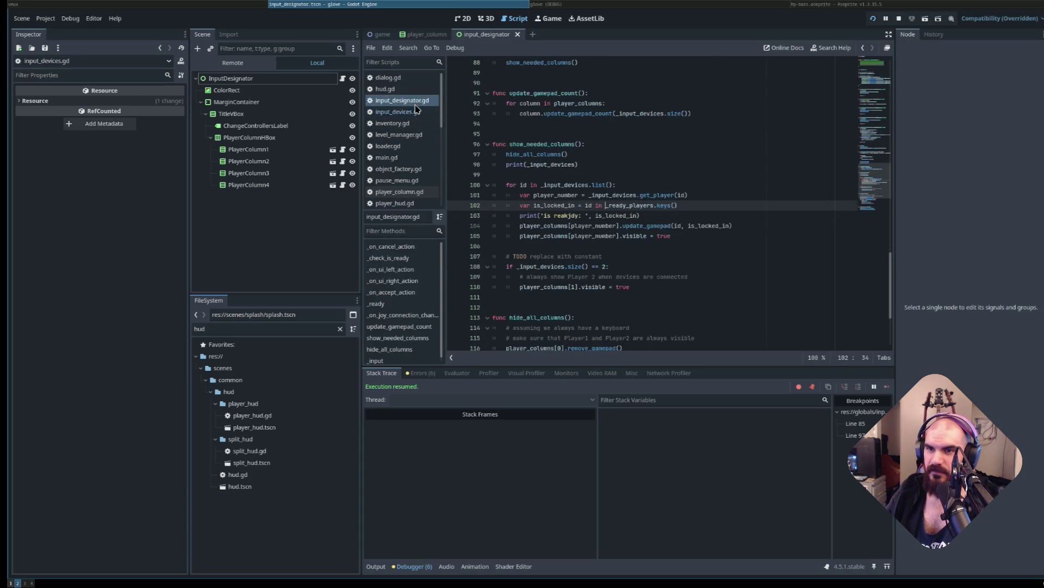
pyautogui.click(571, 216)
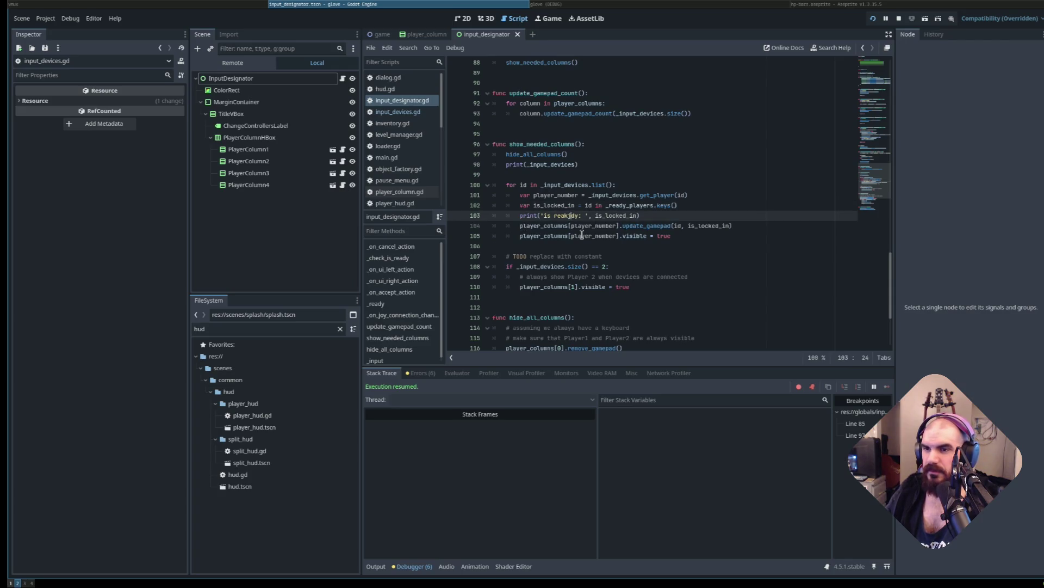
pyautogui.press('BackSpace')
pyautogui.press('BackSpace')
pyautogui.click(578, 217)
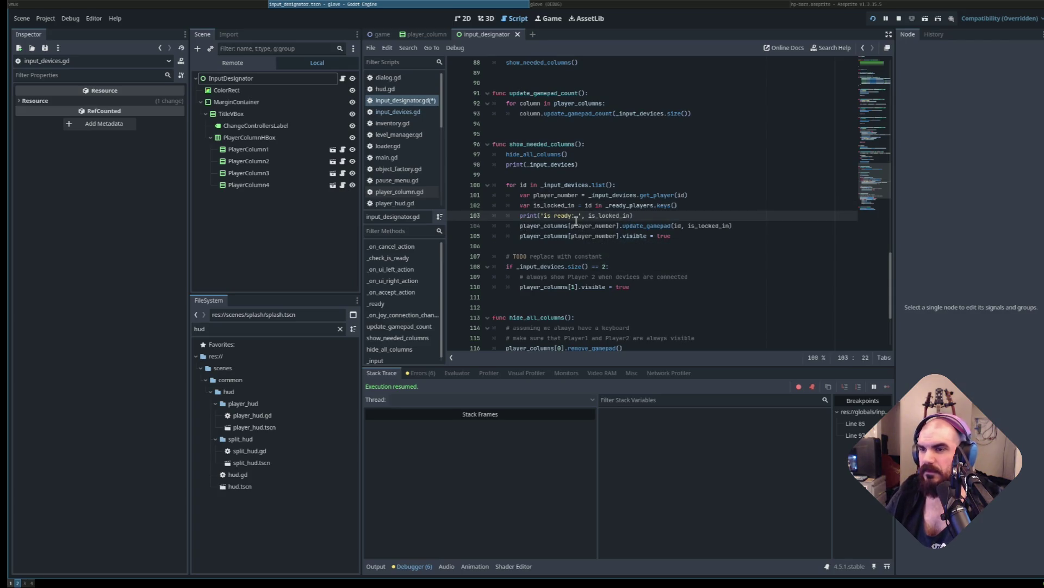
# Add a breakpoint on line 65 where gamepad_assigned is emitted.
pyautogui.scroll(2, 599, 193)
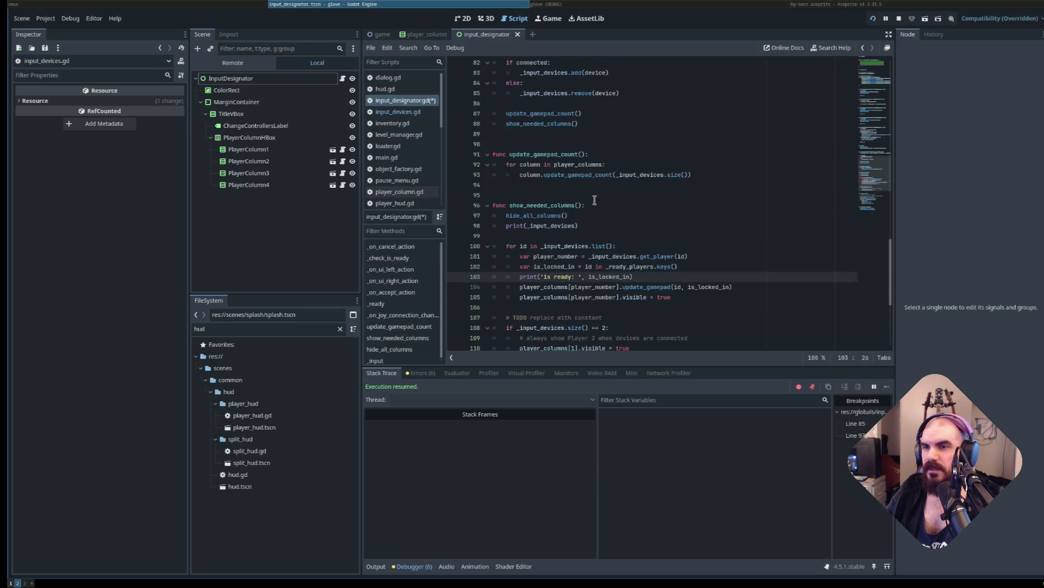
pyautogui.scroll(10, 592, 210)
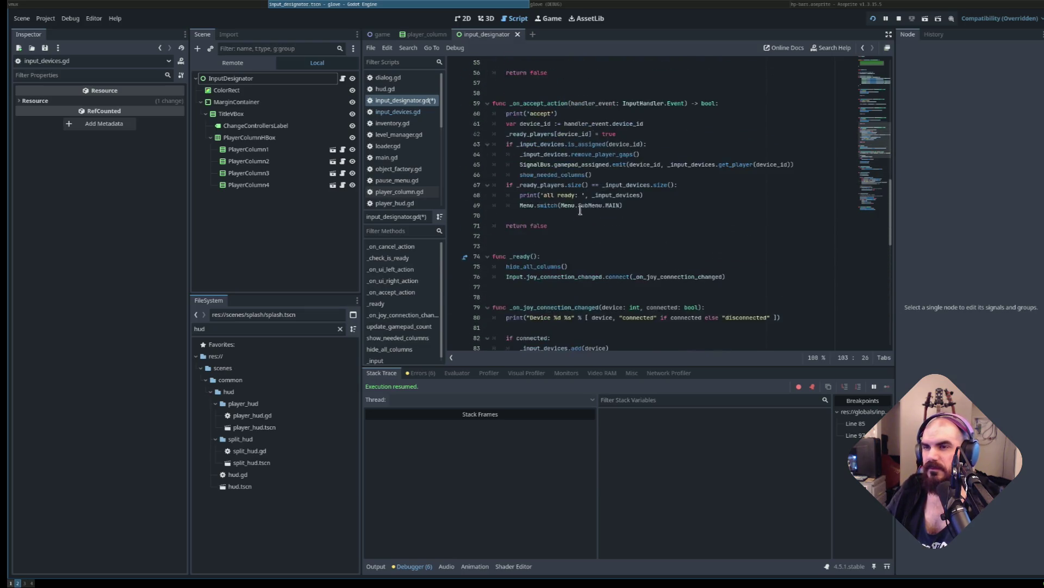
pyautogui.click(609, 194)
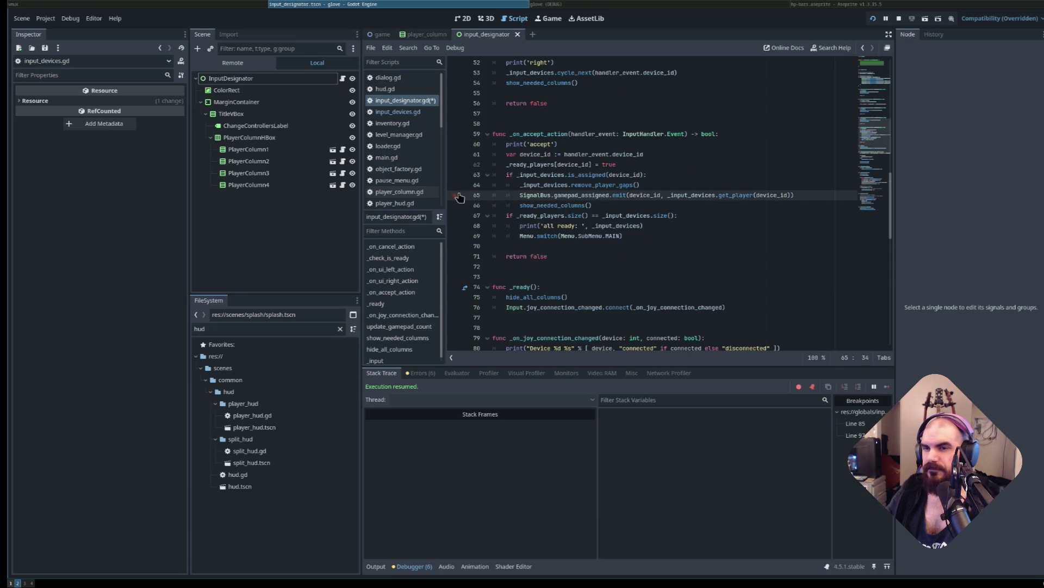
pyautogui.press('F9')
# Save input_designator.gd and stop the debugging run.
pyautogui.click(619, 184)
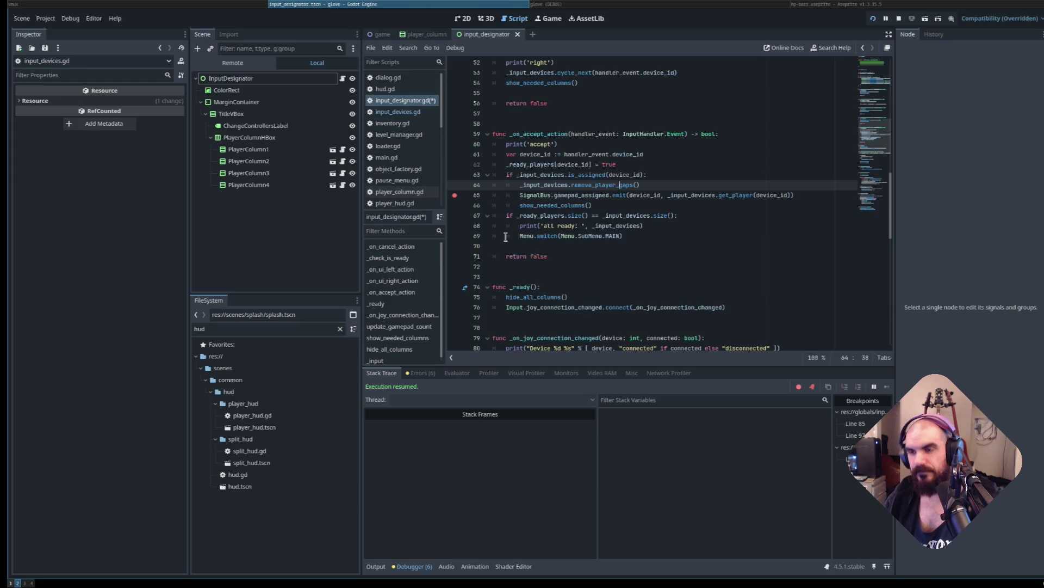
pyautogui.hotkey('ctrl', 's')
pyautogui.press('F8')
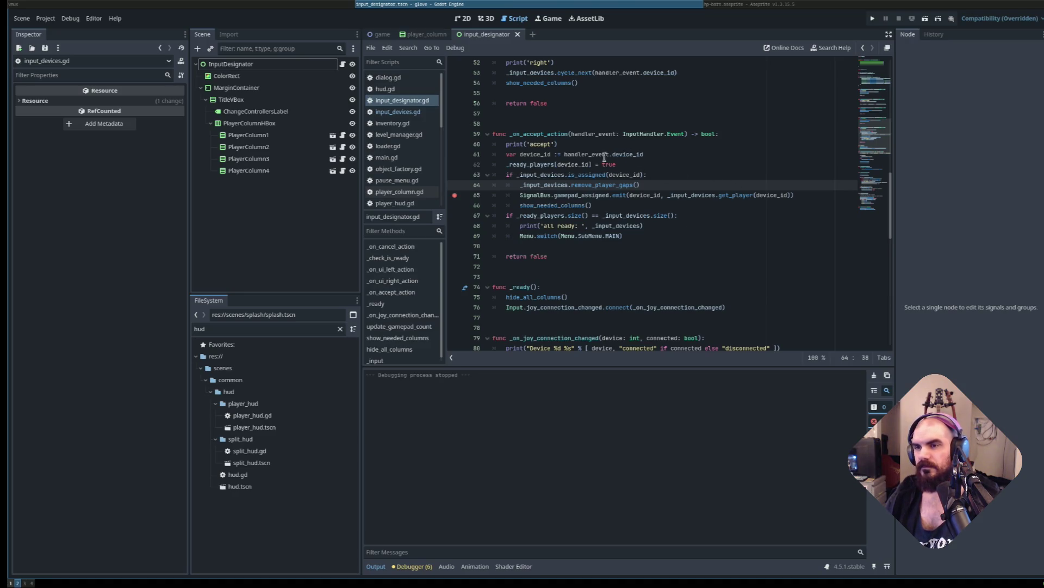
pyautogui.click(627, 175)
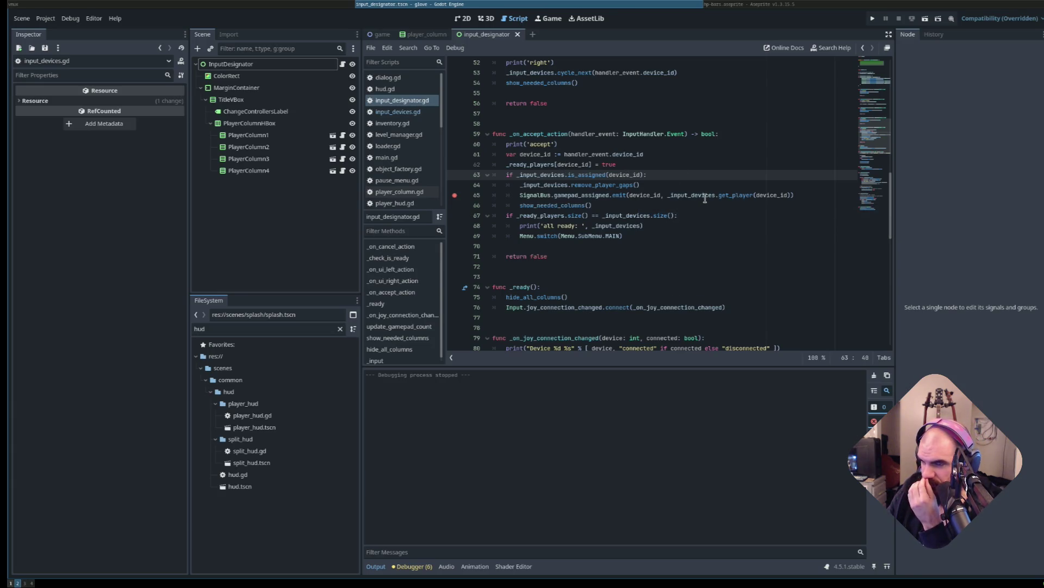
pyautogui.click(568, 194)
pyautogui.click(594, 185)
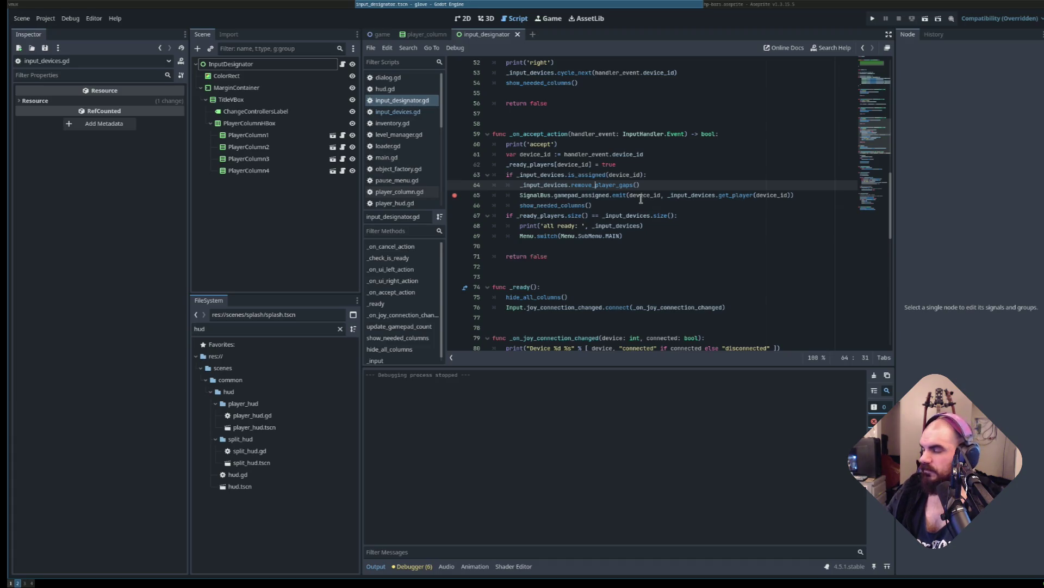
# Debug-run the game, move Keyboard to Player 2, and step out of remove_player_gaps.
pyautogui.moveTo(641, 199)
pyautogui.press('F5')
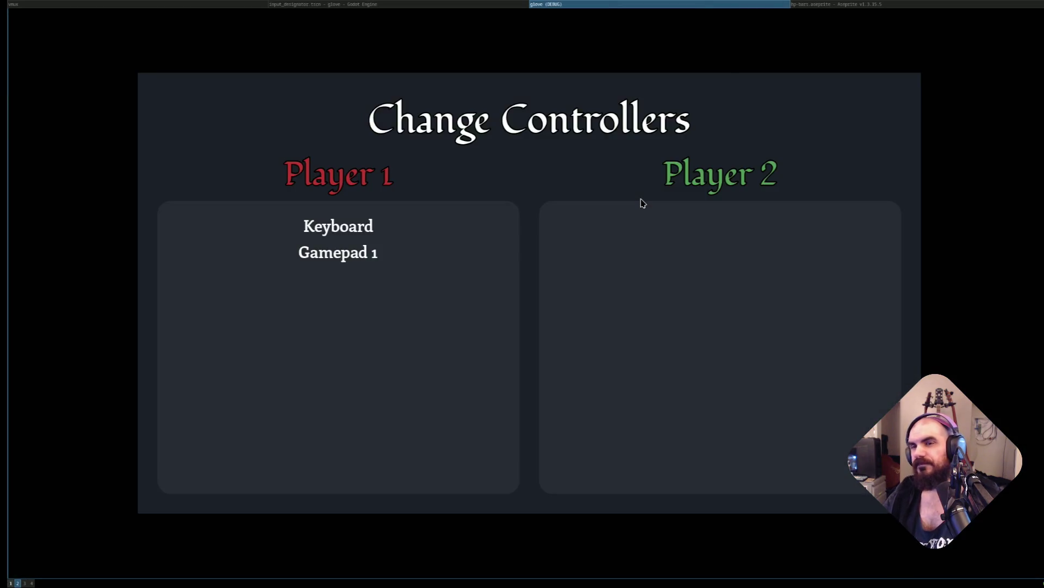
pyautogui.press('Right')
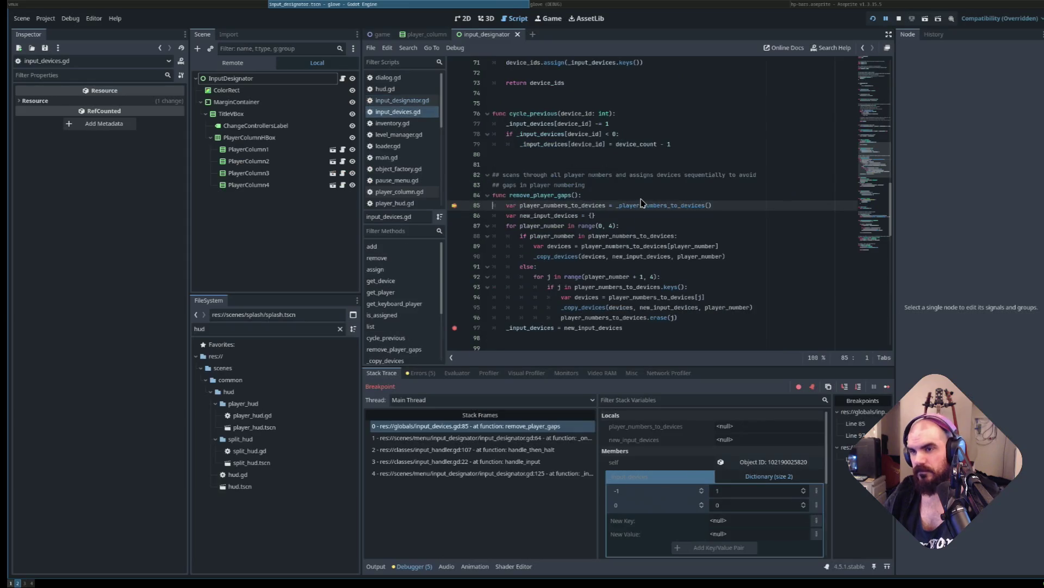
pyautogui.press('F10')
pyautogui.press('F10')
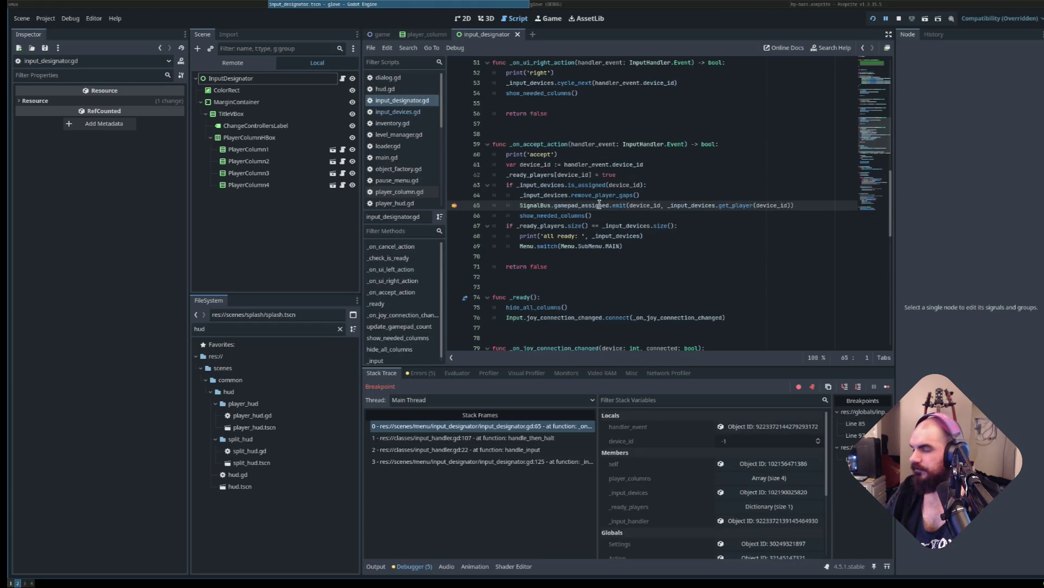
# Step into get_player and the gamepad_assigned handler, then resume until line 85 breaks again.
pyautogui.moveTo(599, 205)
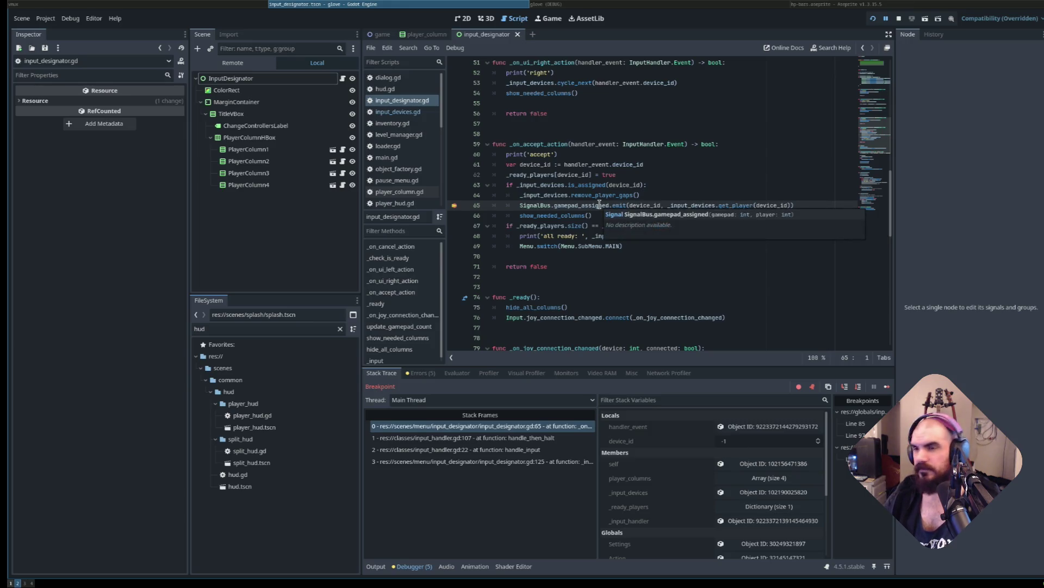
pyautogui.press('F11')
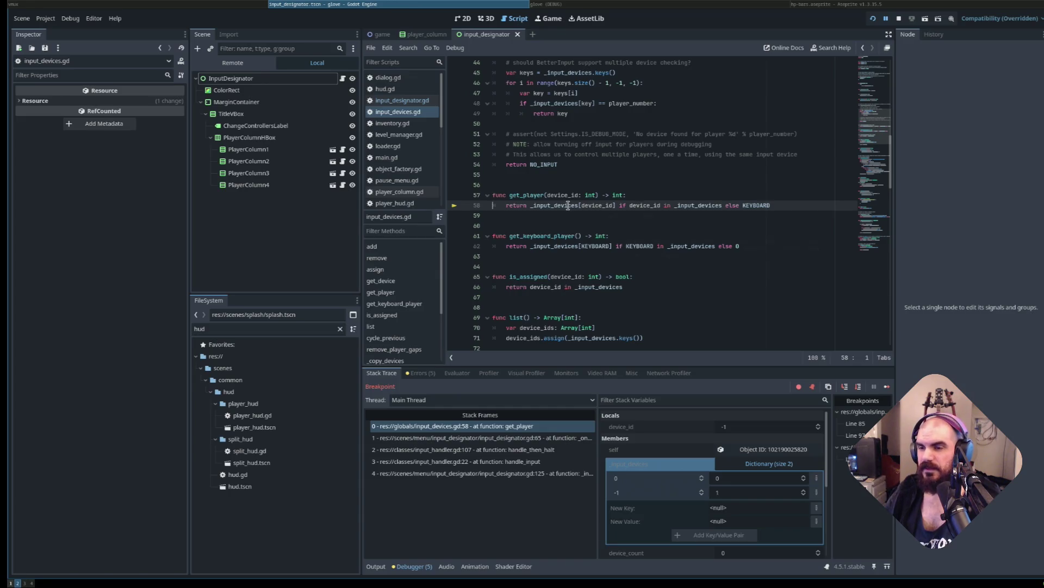
pyautogui.moveTo(568, 205)
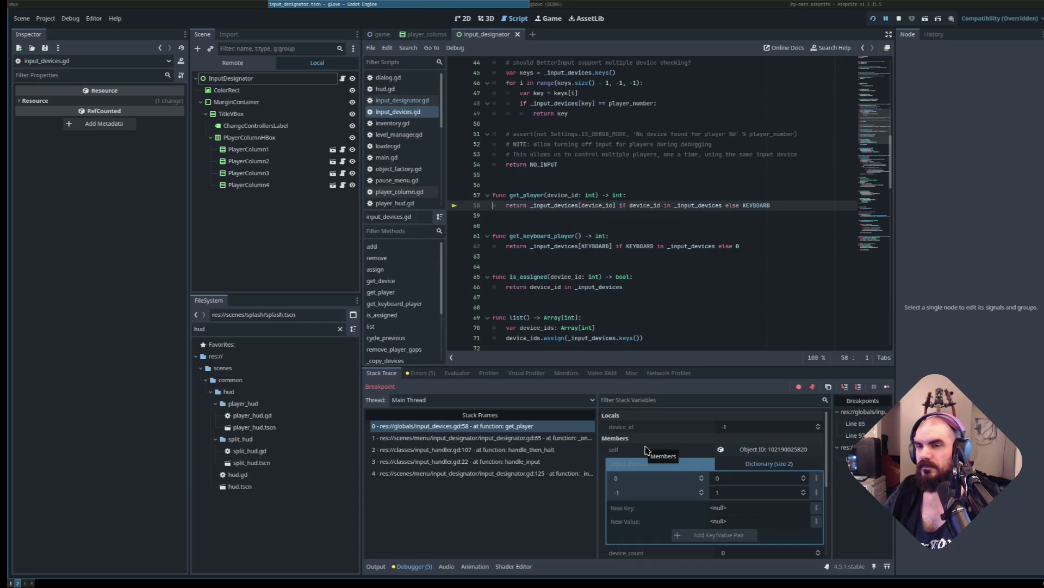
pyautogui.press('F12')
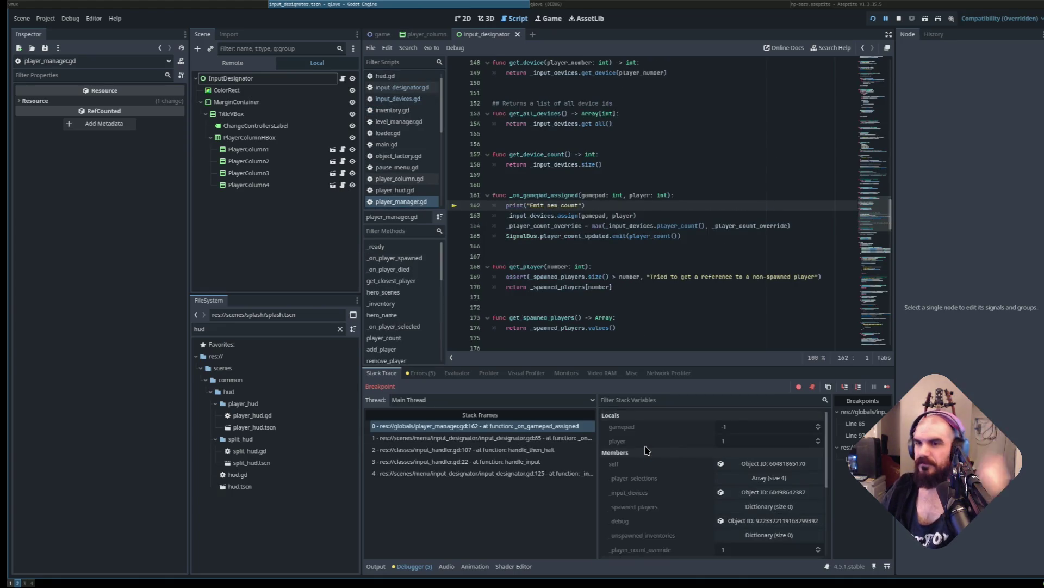
pyautogui.press('F10')
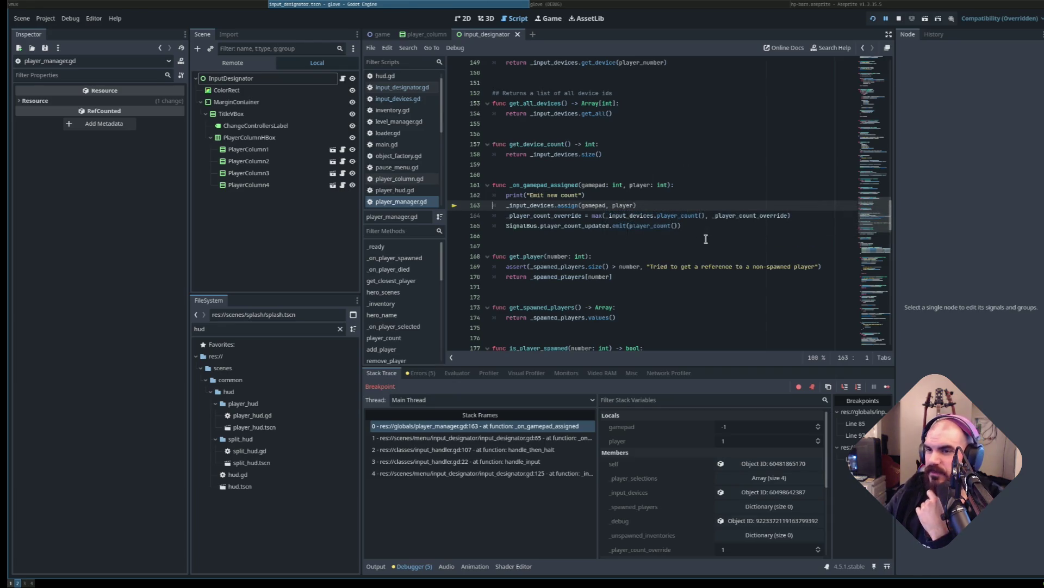
pyautogui.press('F12')
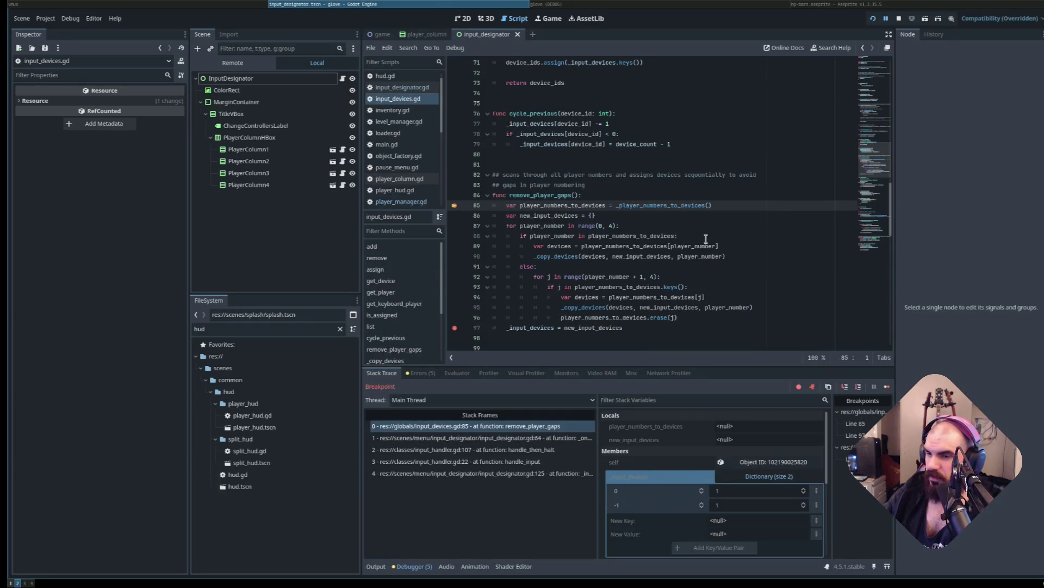
# Continue to the line 97 breakpoint, inspect the new_input_devices result, then return to the Obsidian bug notes.
pyautogui.press('F12')
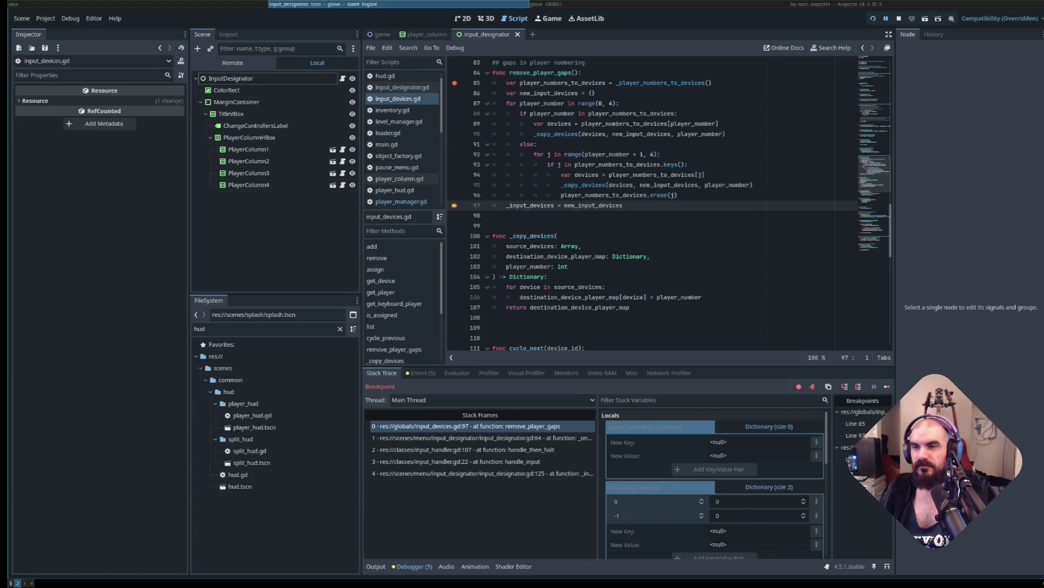
pyautogui.click(576, 207)
pyautogui.scroll(2, 587, 212)
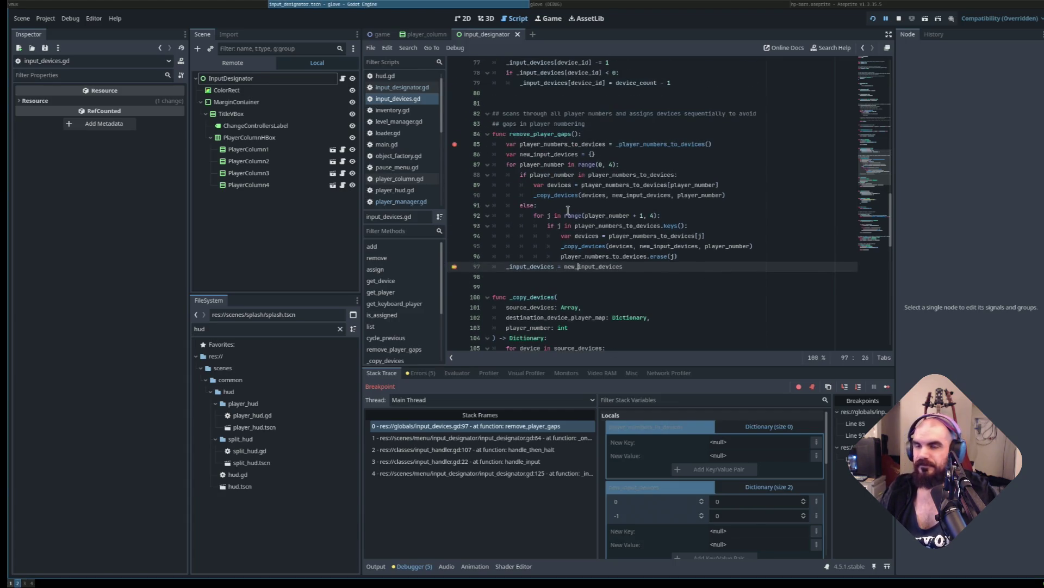
pyautogui.press('super+3')
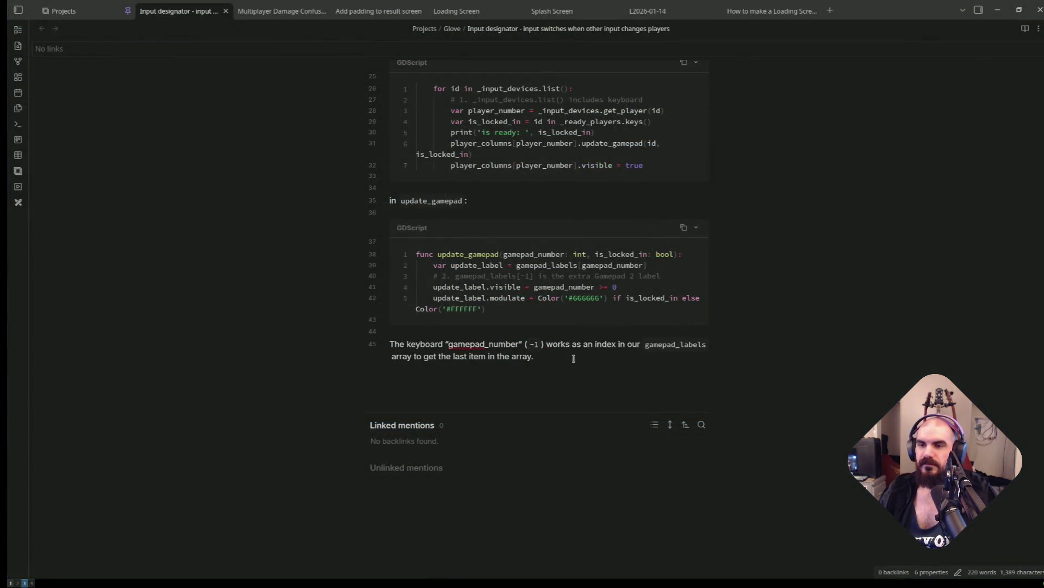
# Add a third item: the bug comes from `remove_player_gaps()` being called on cycle.
pyautogui.scroll(15, 575, 296)
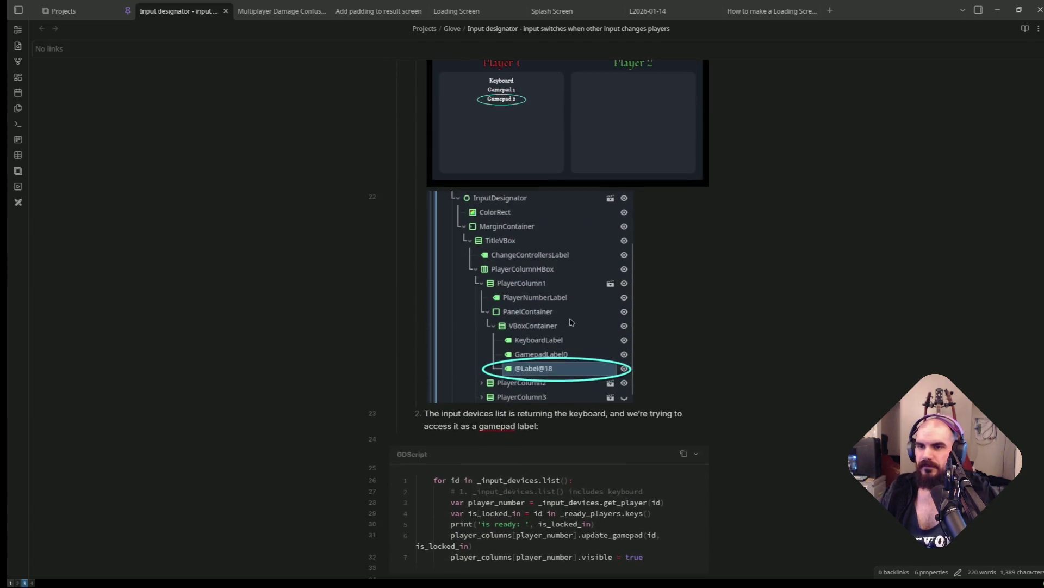
pyautogui.scroll(-5, 532, 380)
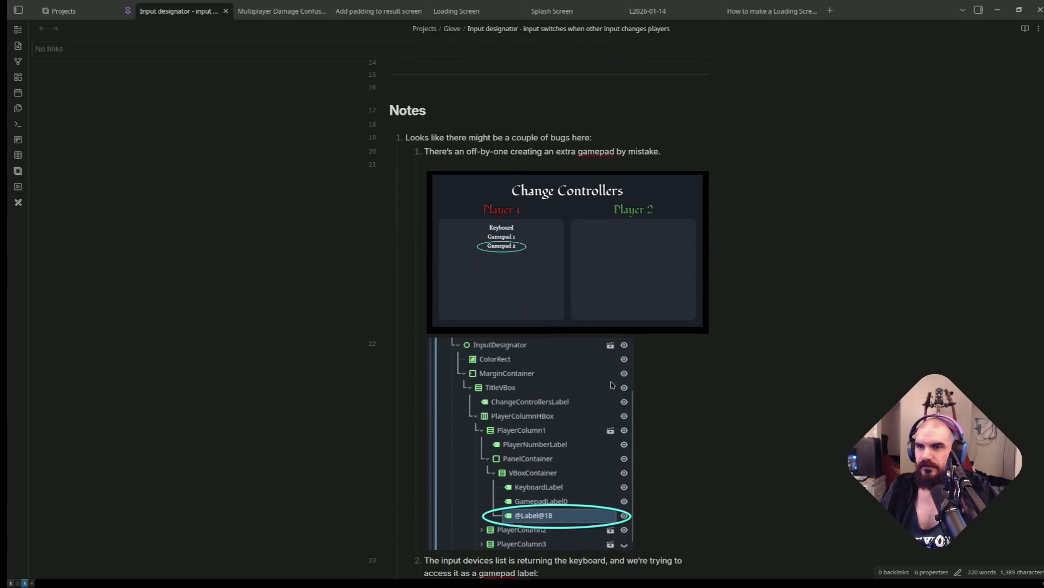
pyautogui.scroll(-6, 532, 380)
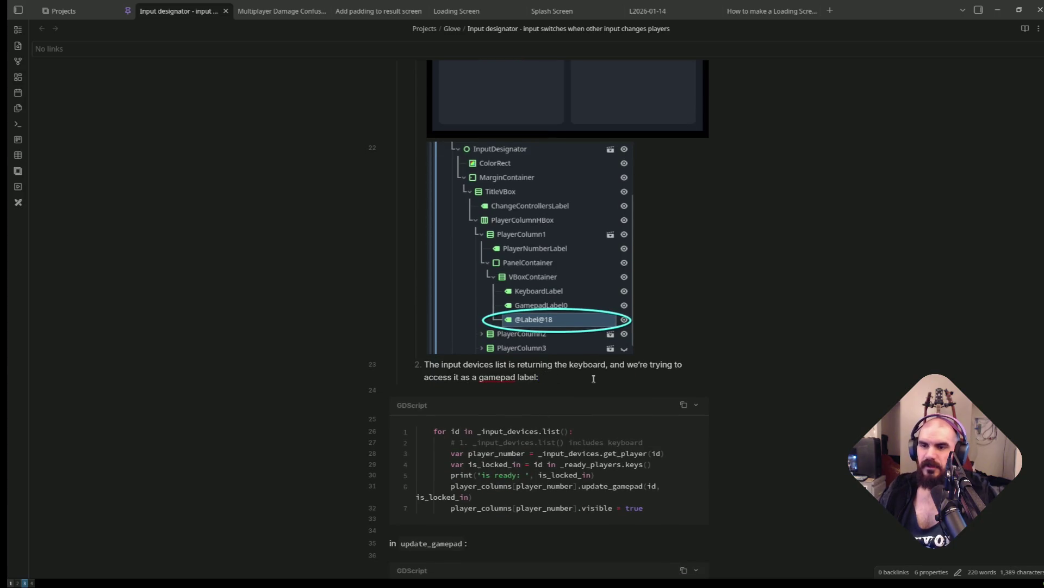
pyautogui.press('Down')
pyautogui.press('Down')
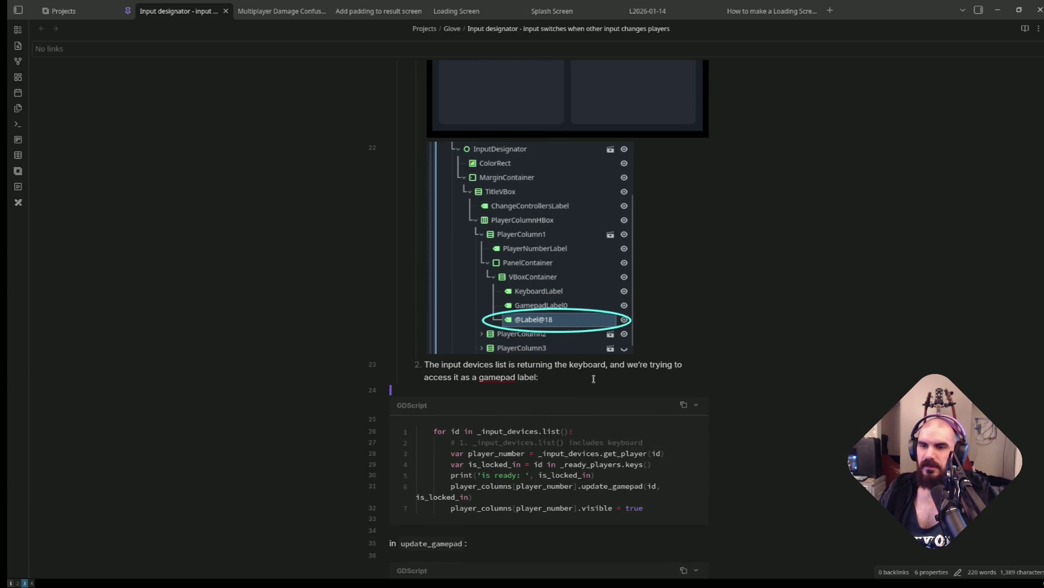
pyautogui.click(593, 379)
pyautogui.press('BackSpace')
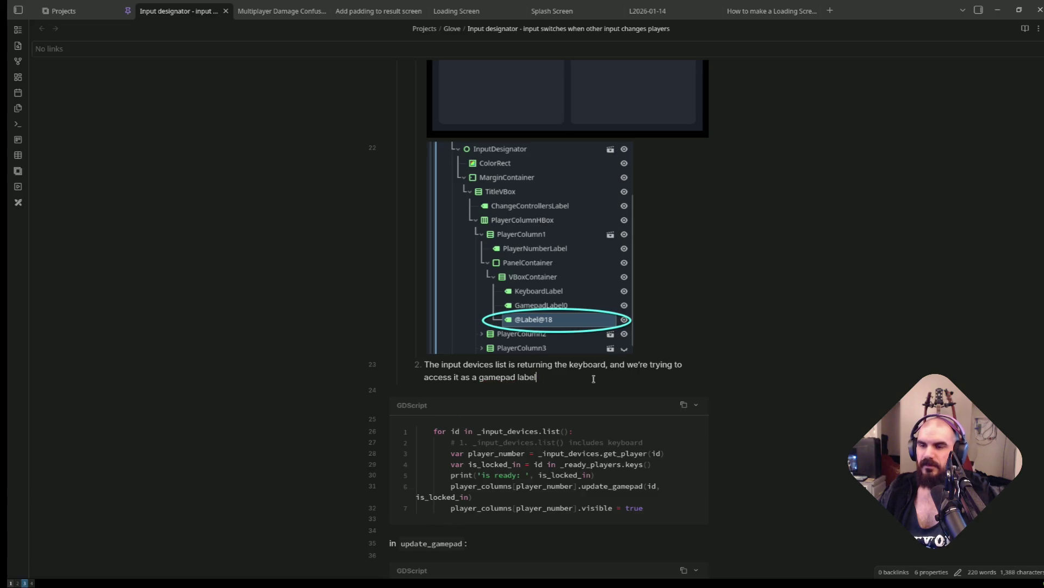
pyautogui.press('Return')
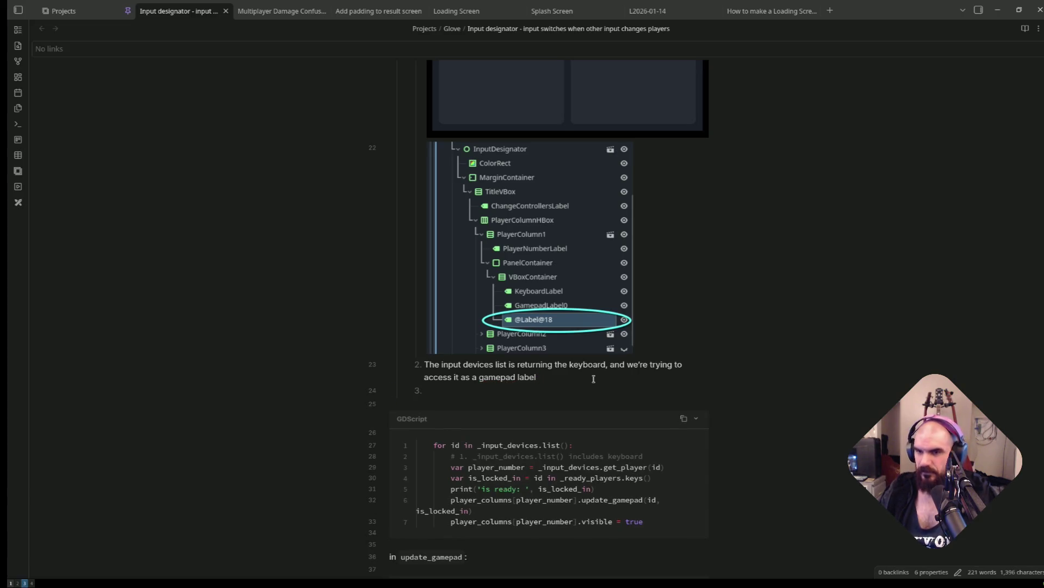
pyautogui.write('The s')
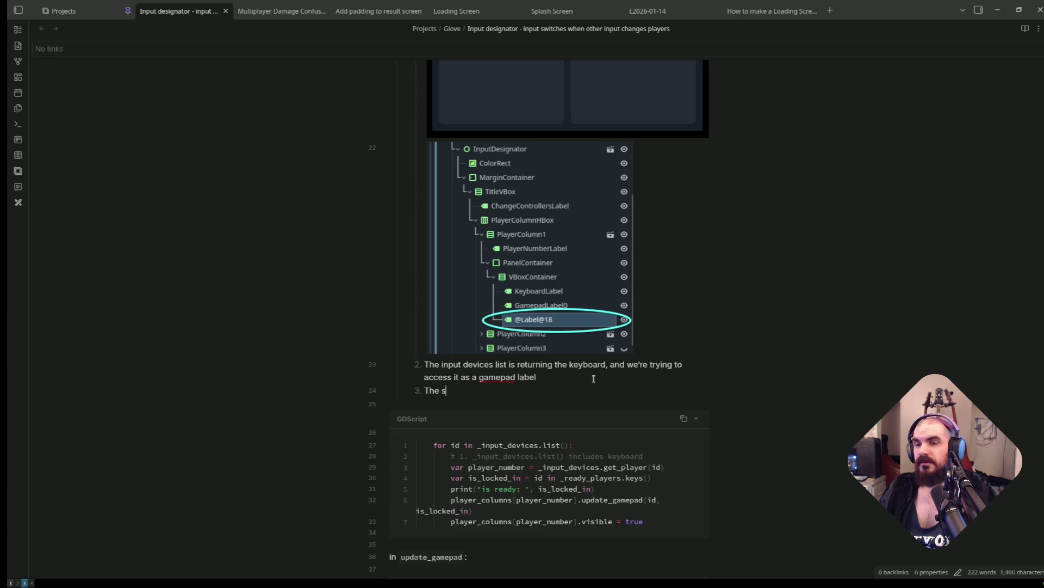
pyautogui.write('ource of this bug is')
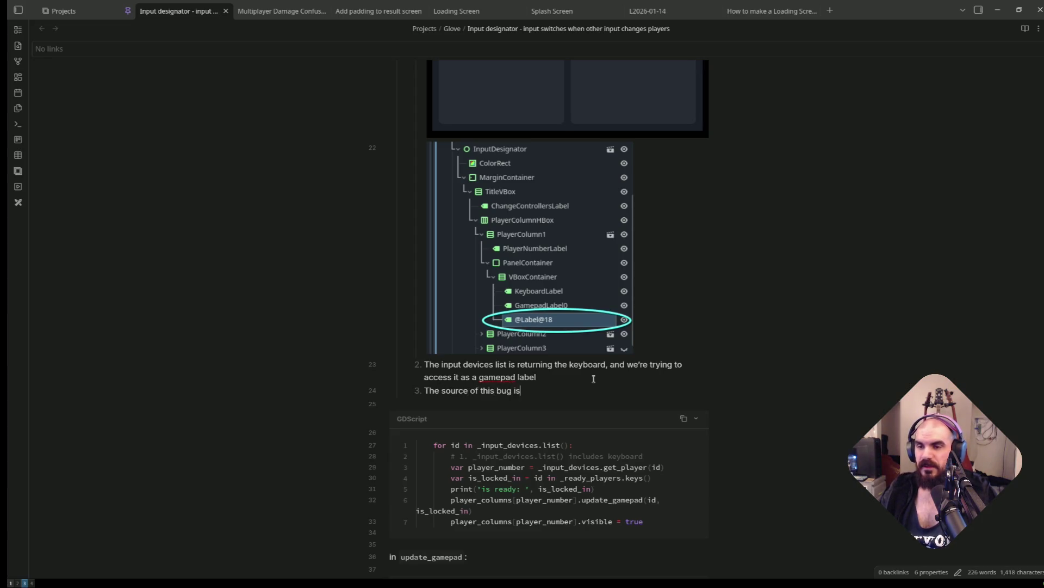
pyautogui.write(' from the `remove_player')
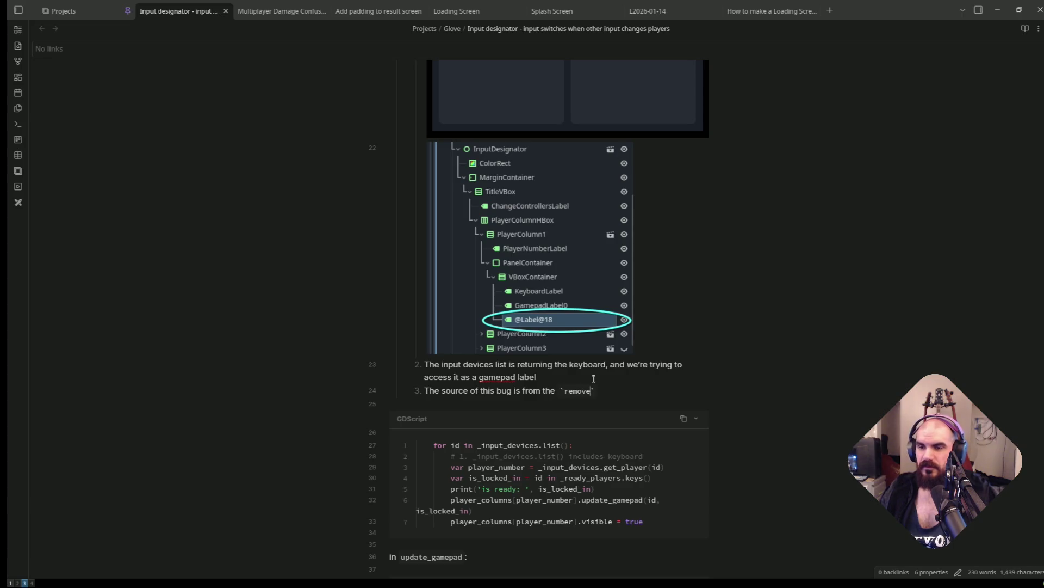
pyautogui.write('_gaps()` function')
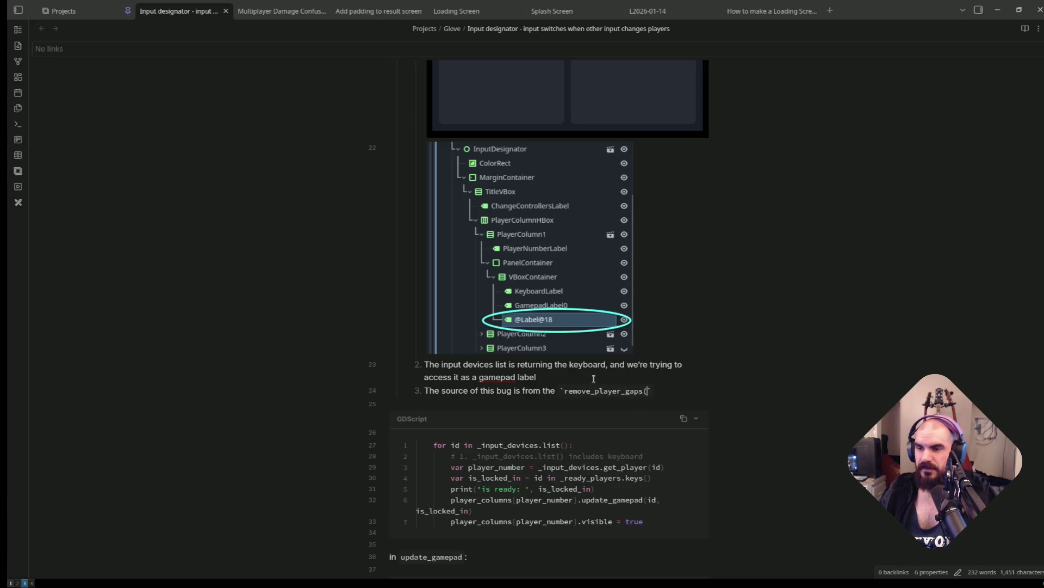
pyautogui.write(' being called on cycle.')
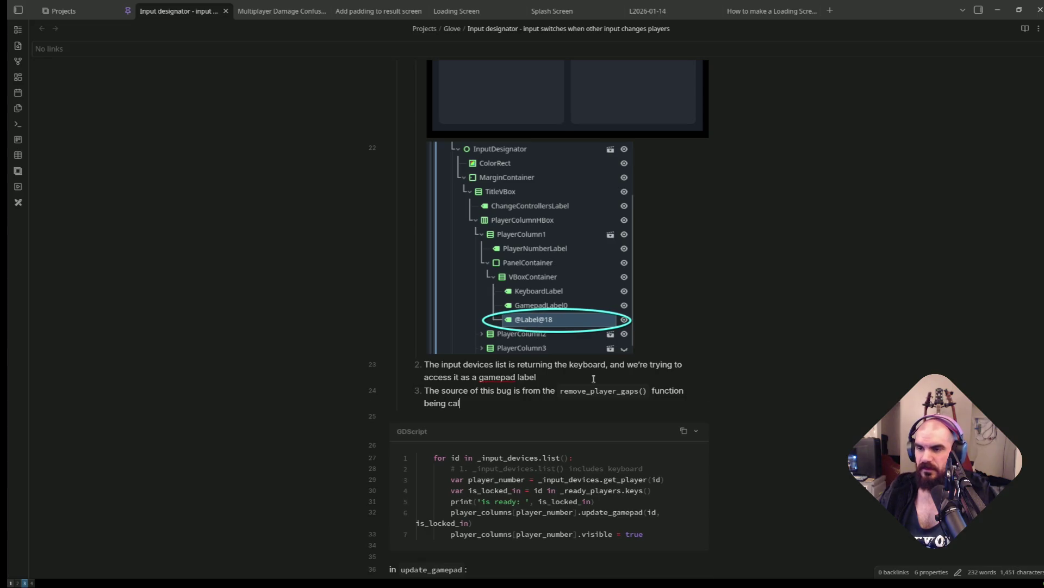
# Nest fix options: 'Needs to be called only when we lock in?', 'Or', and 'Cycle needs to prevent multiple inputs from controlling the same player'.
pyautogui.press('Return')
pyautogui.press('Tab')
pyautogui.write('Needs to be ')
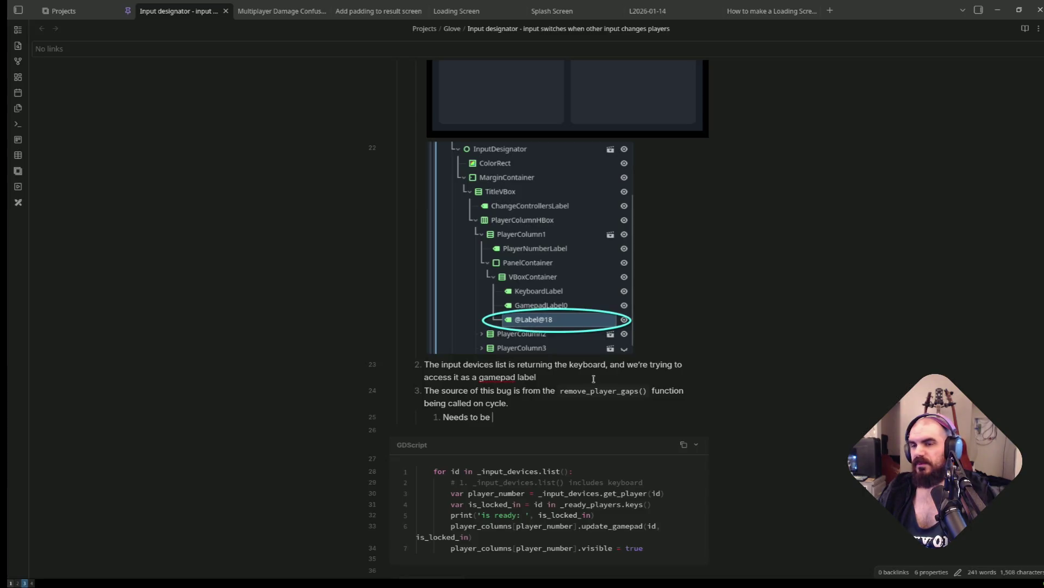
pyautogui.write('called only when w')
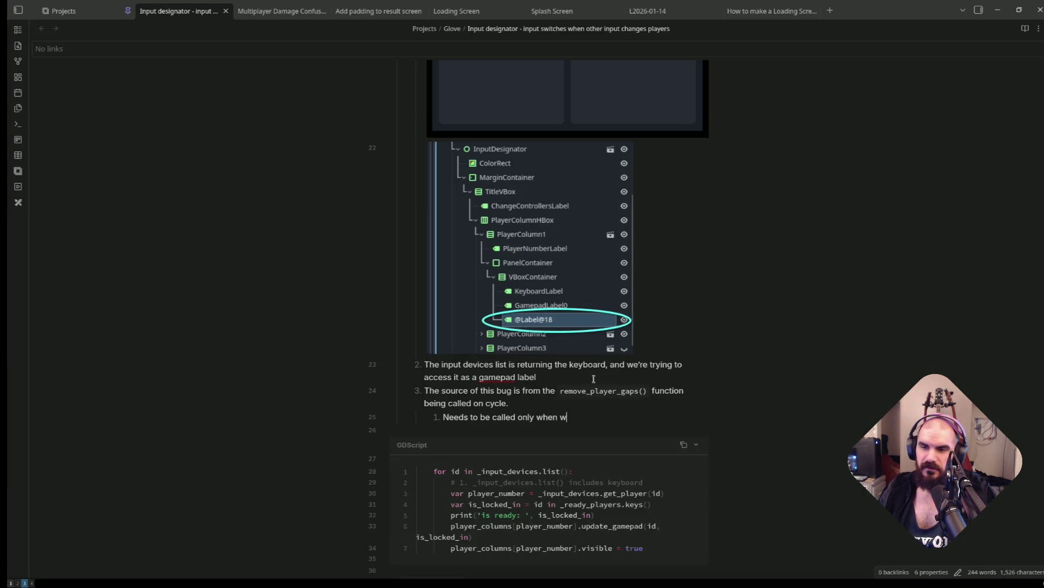
pyautogui.write('e lock in?')
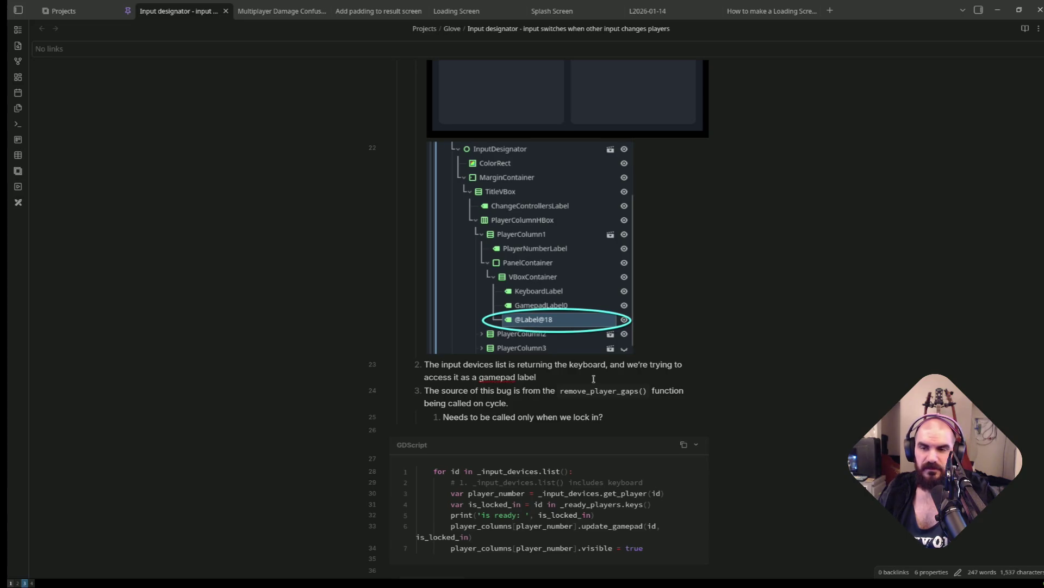
pyautogui.press('Return')
pyautogui.write('Or')
pyautogui.press('Return')
pyautogui.write('Needs t')
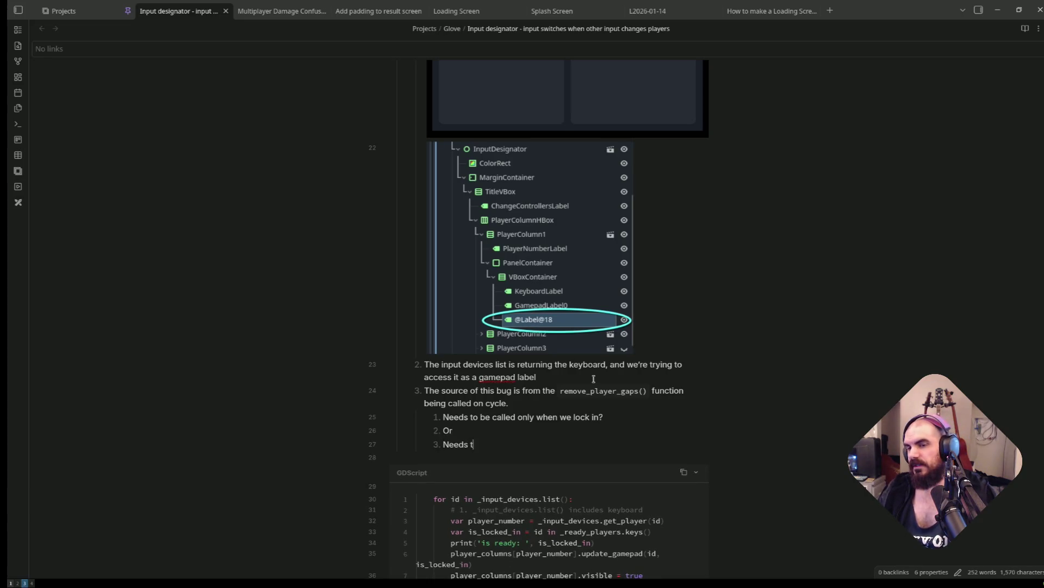
pyautogui.write('o be called')
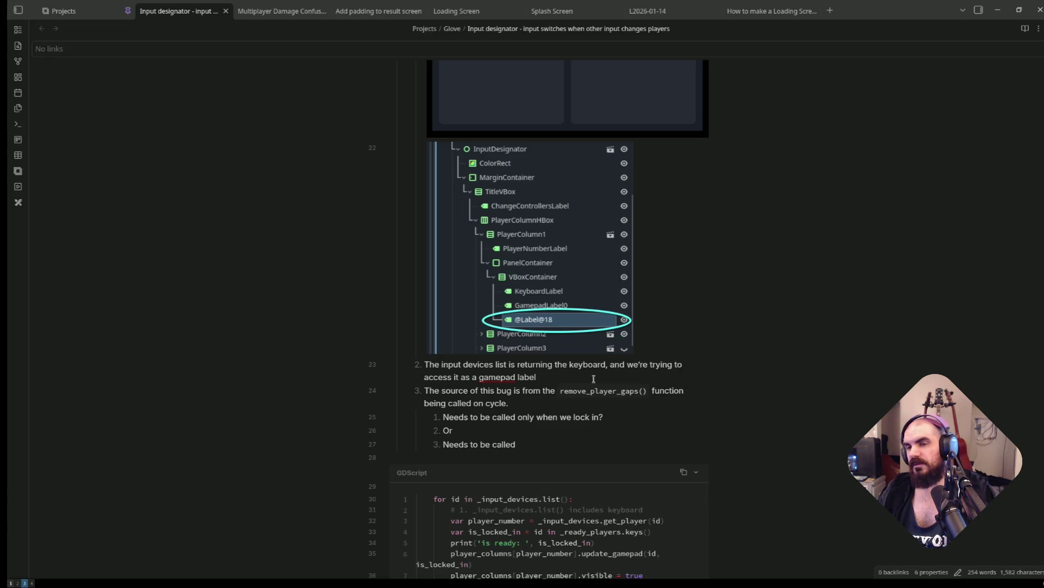
pyautogui.hotkey('ctrl', 'BackSpace')
pyautogui.hotkey('ctrl', 'BackSpace')
pyautogui.hotkey('ctrl', 'BackSpace')
pyautogui.write('Cyc')
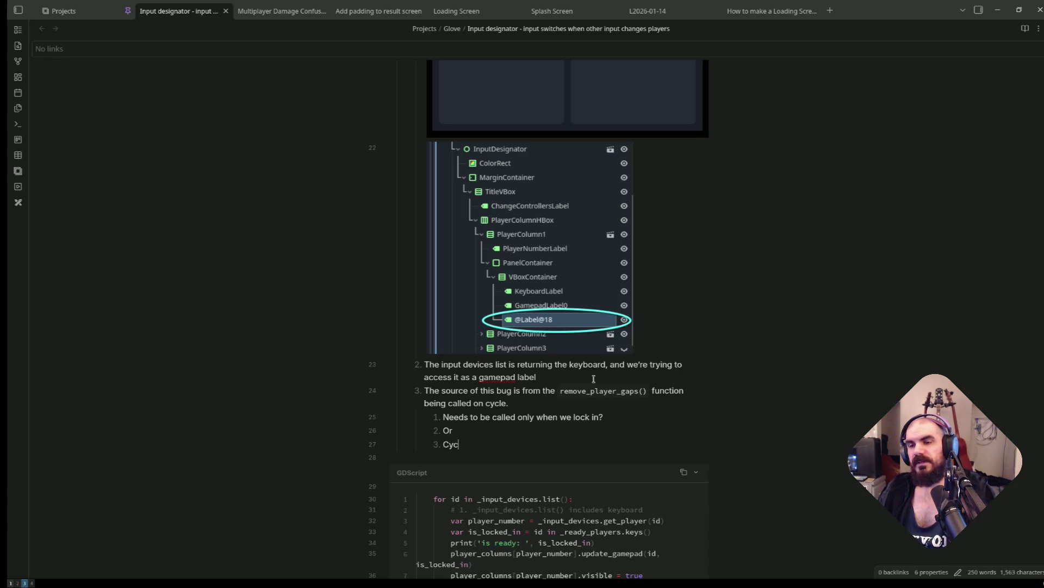
pyautogui.write('le needs to')
pyautogui.press('BackSpace')
pyautogui.press('BackSpace')
pyautogui.press('BackSpace')
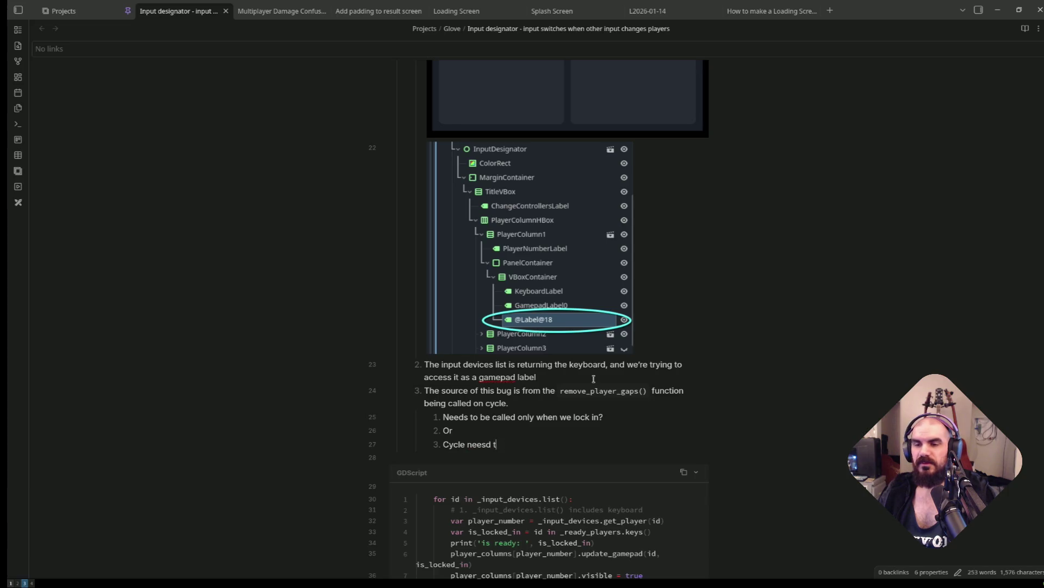
pyautogui.write('ds to prevent ')
pyautogui.write('duplicate')
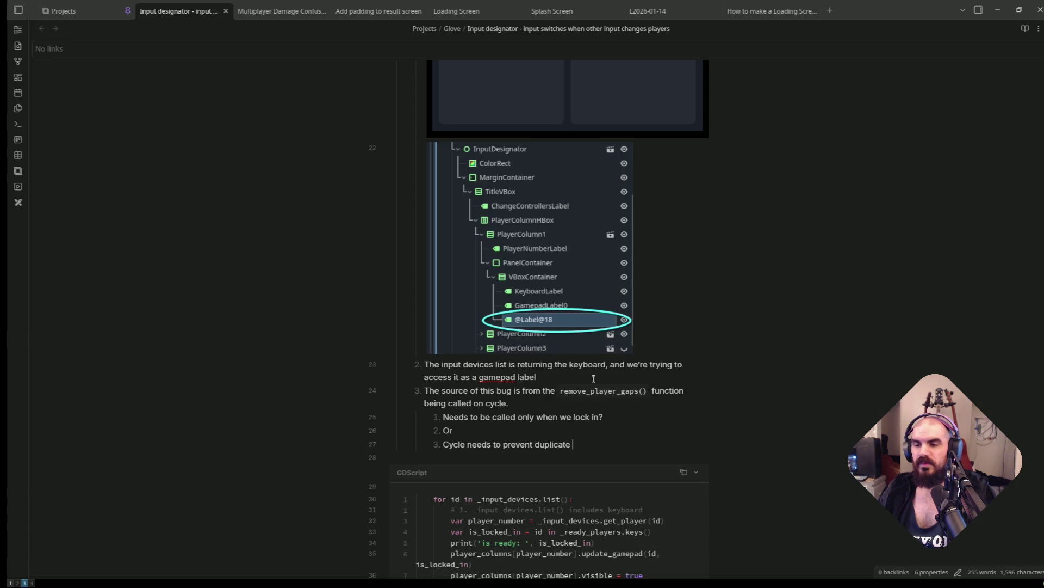
pyautogui.hotkey('ctrl', 'BackSpace')
pyautogui.hotkey('ctrl', 'BackSpace')
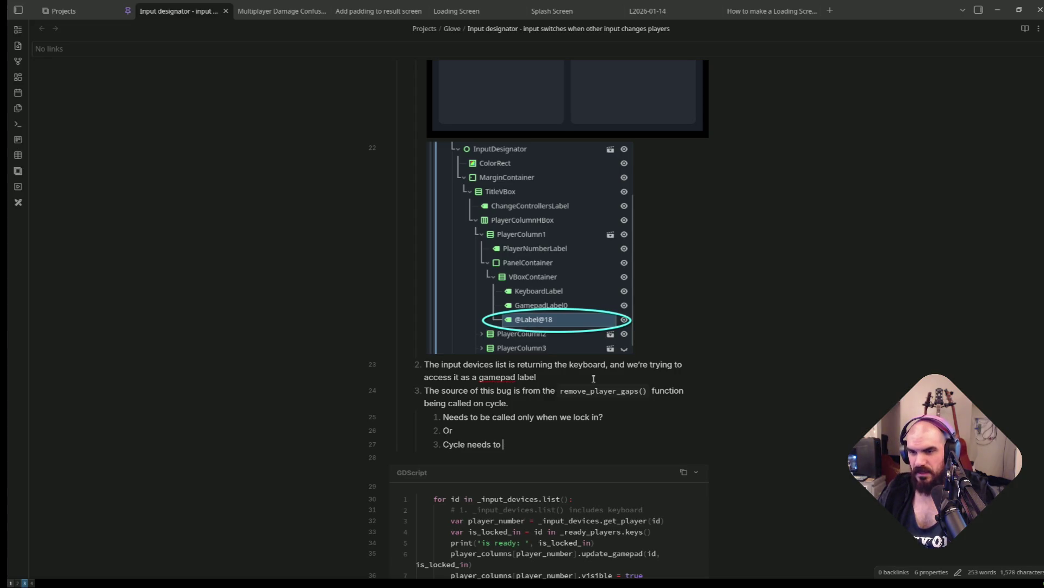
pyautogui.write('prevent multiple inputs from')
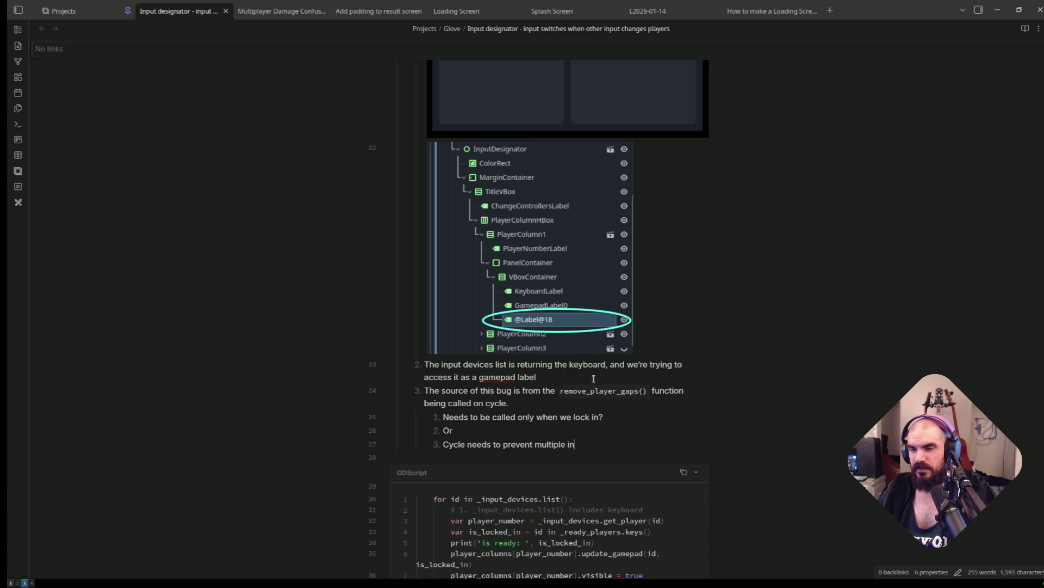
pyautogui.write(' controlling the')
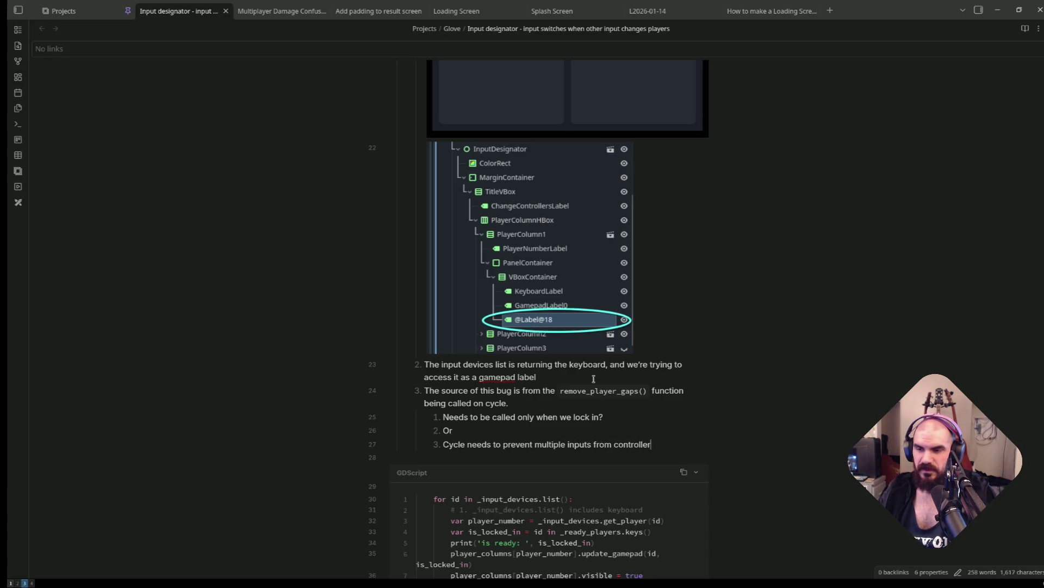
pyautogui.write(' same player')
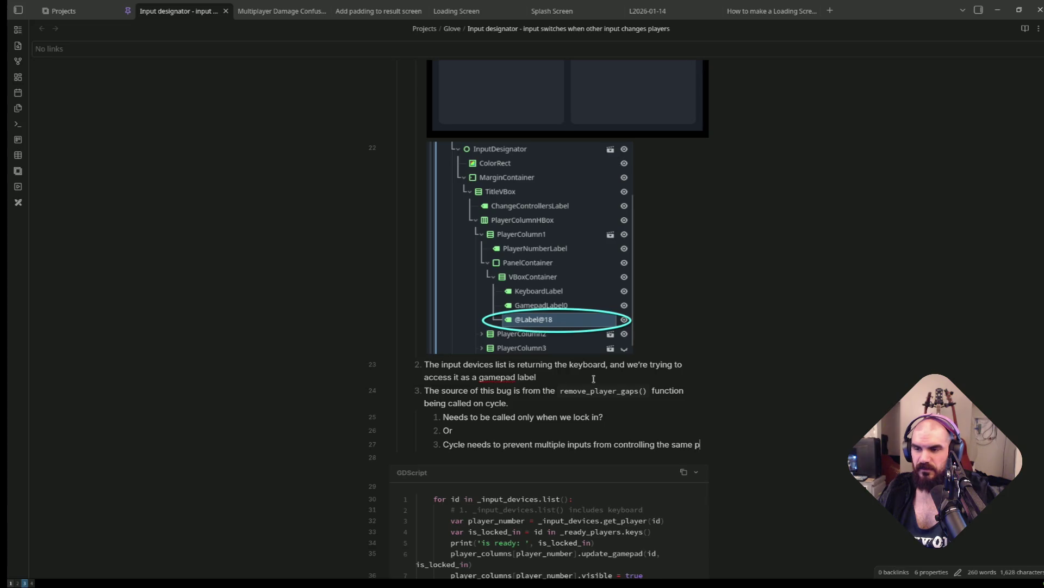
# Tag the cycle fix option with '(earlier input validation)'.
pyautogui.press('Down')
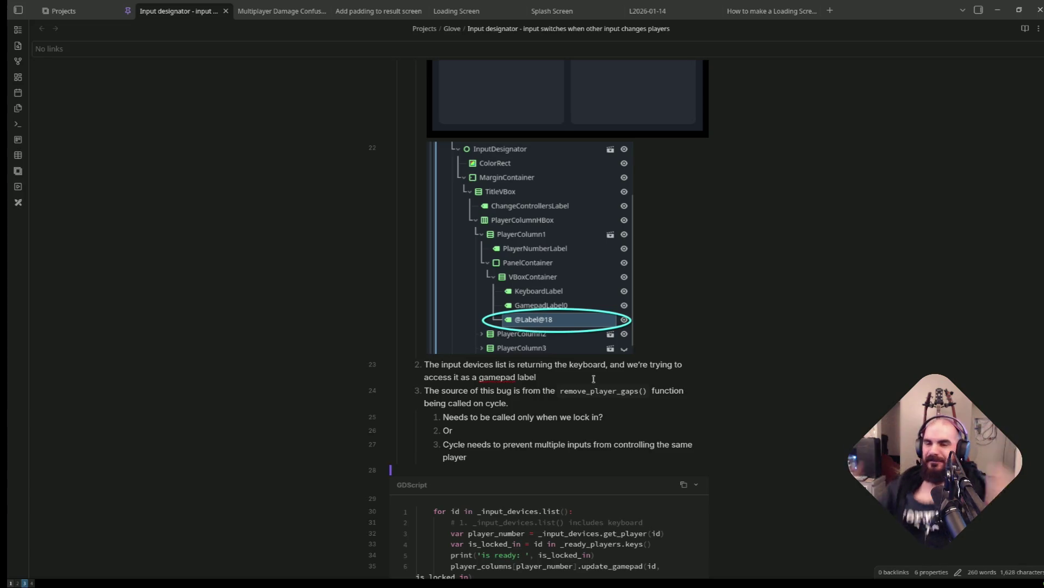
pyautogui.moveTo(564, 444); pyautogui.dragTo(560, 460)
pyautogui.click(561, 460)
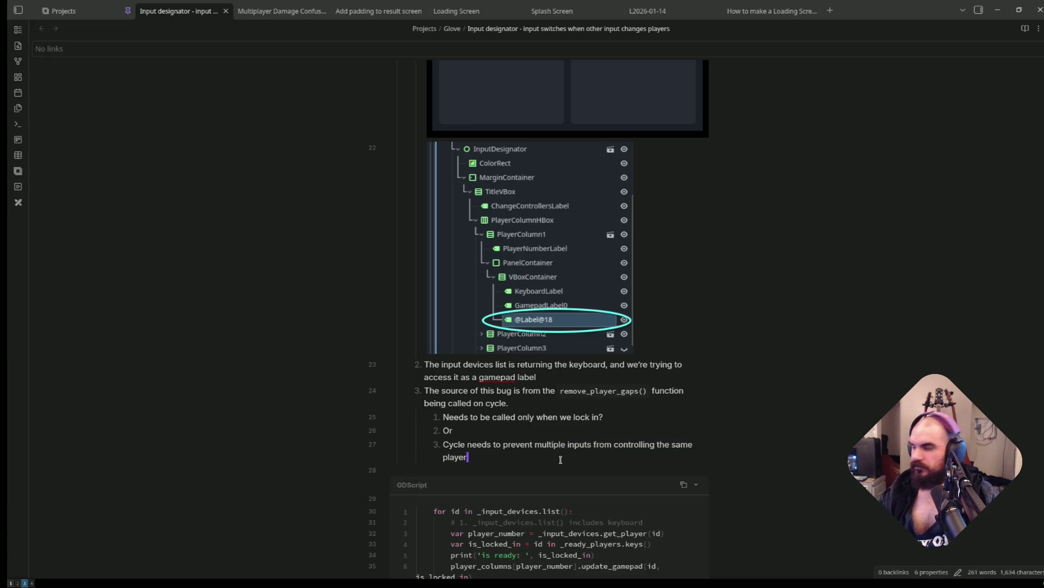
pyautogui.write('(earlier input')
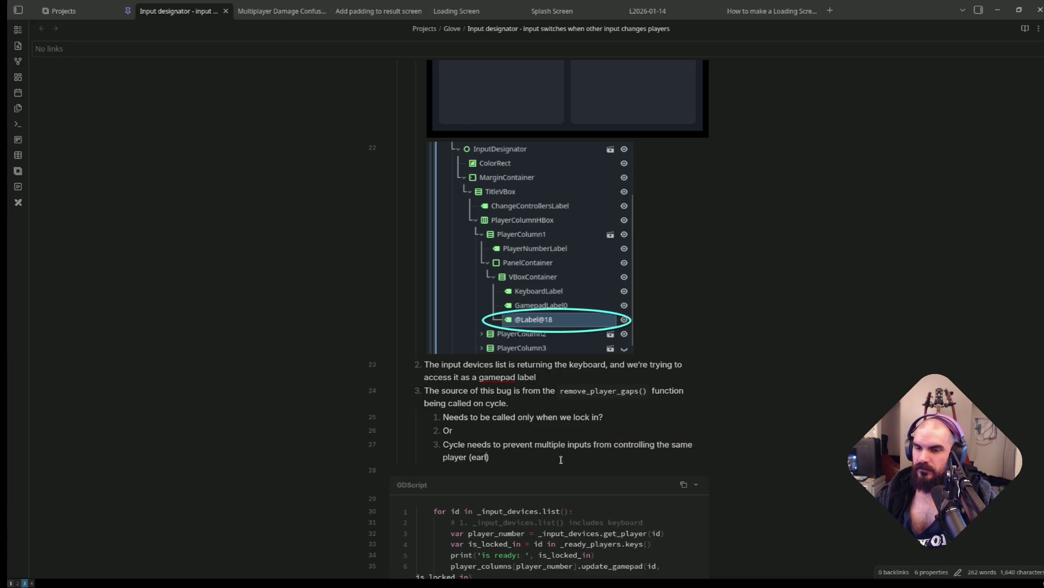
pyautogui.write(' validation')
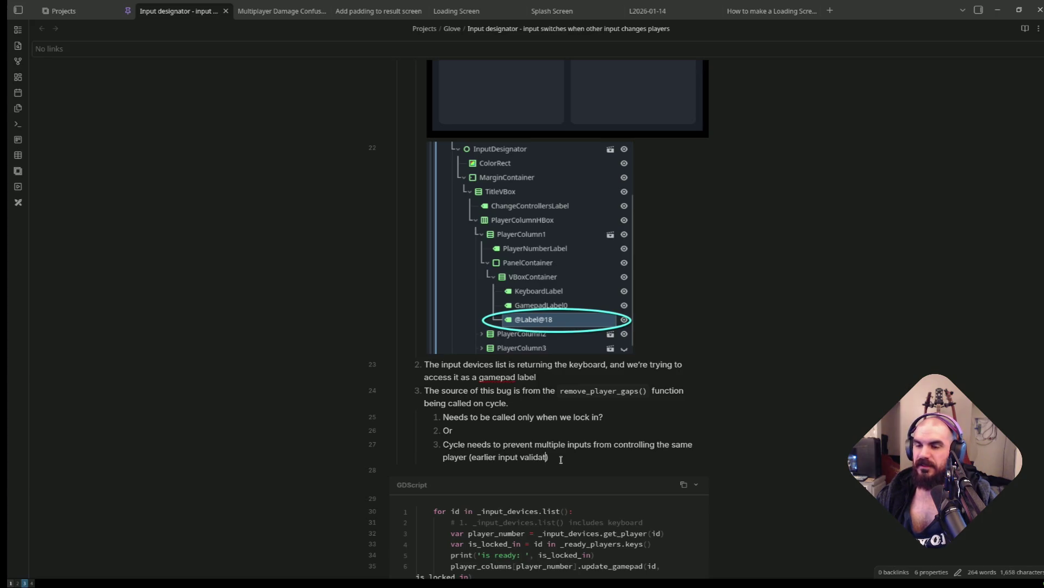
# Tag the lock-in fix option with '(later input validation)'.
pyautogui.press('Up')
pyautogui.press('Up')
pyautogui.press('Up')
pyautogui.press('Down')
pyautogui.press('End')
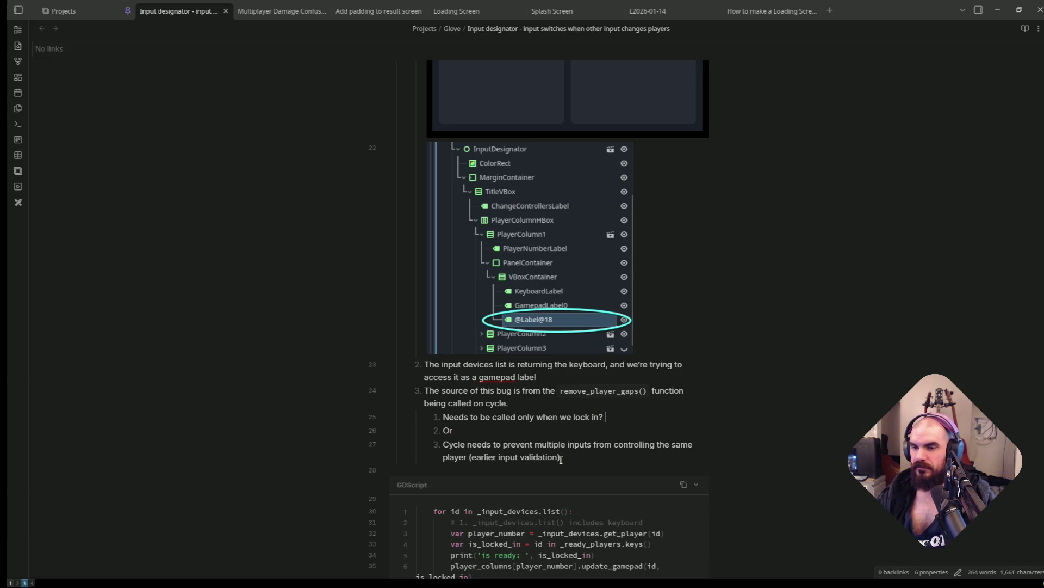
pyautogui.write('(lat')
pyautogui.write('er input vai')
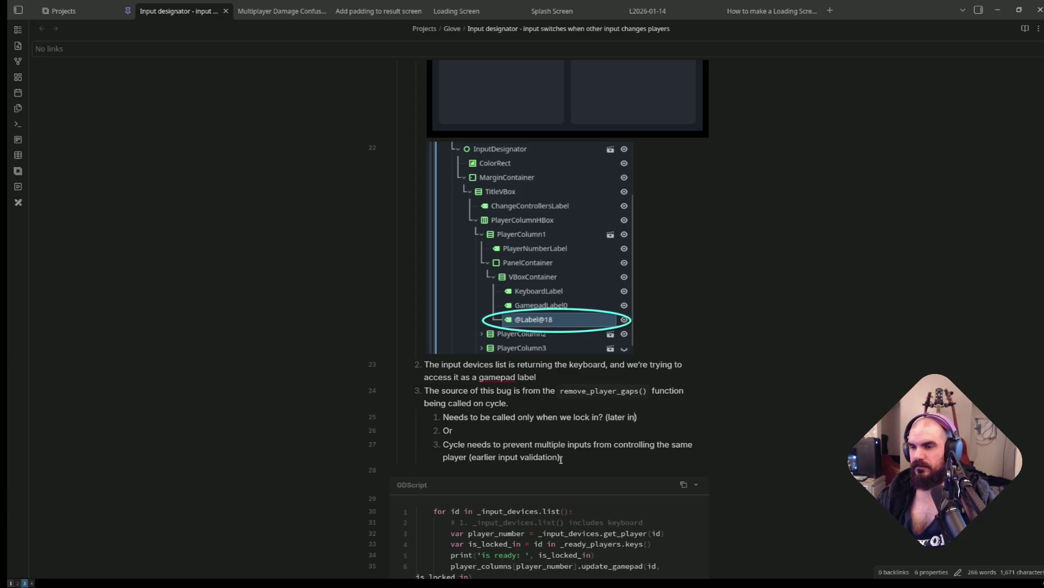
pyautogui.press('BackSpace')
pyautogui.write('lidation')
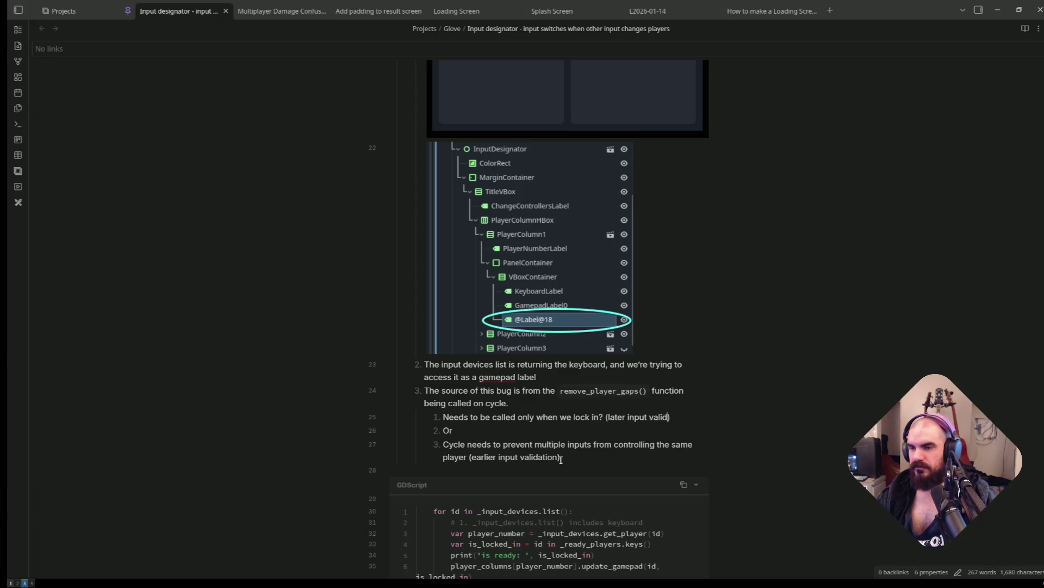
pyautogui.press('Down')
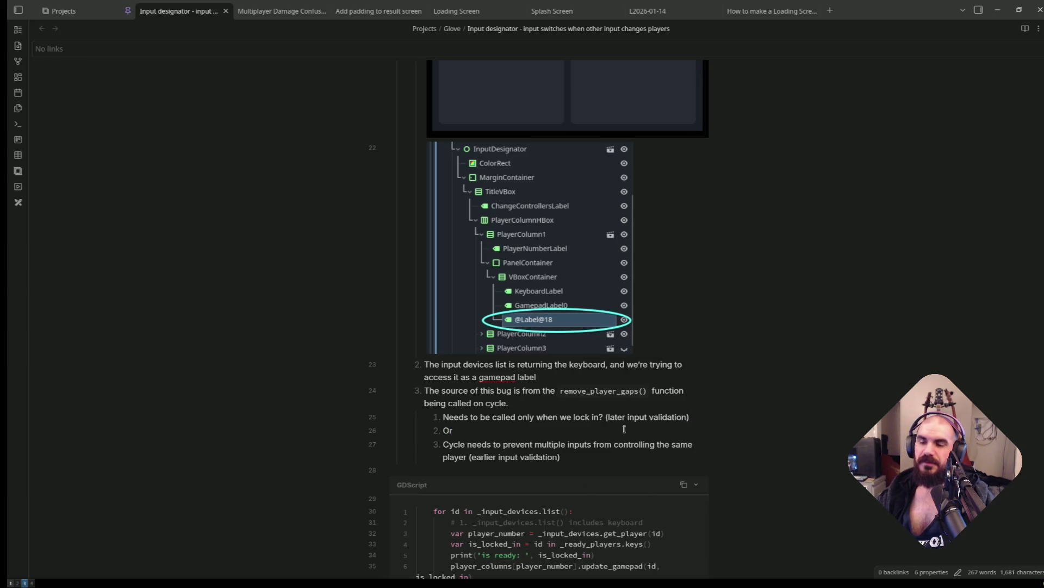
pyautogui.scroll(-2, 646, 293)
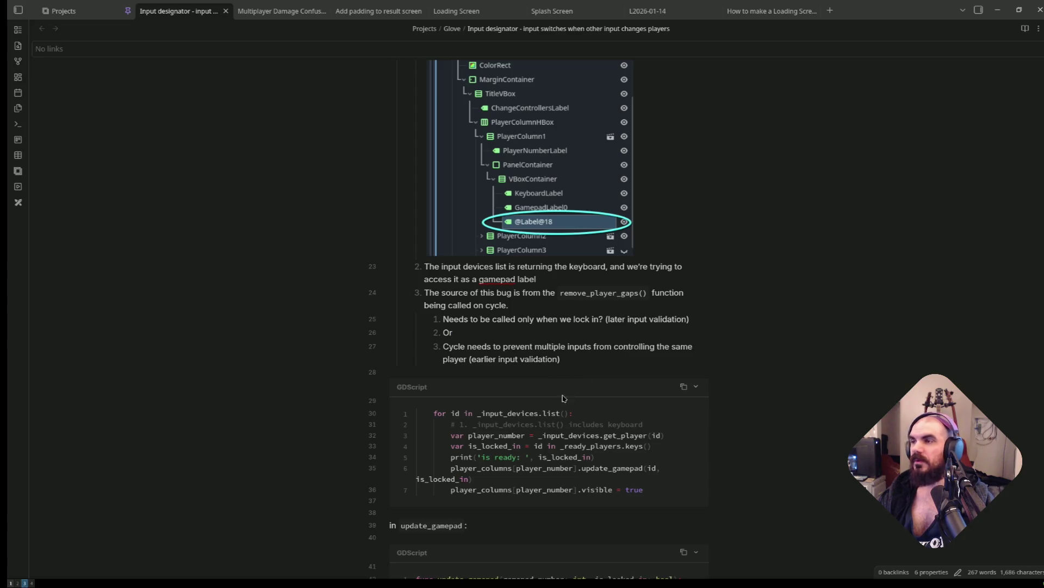
pyautogui.tripleClick(481, 346)
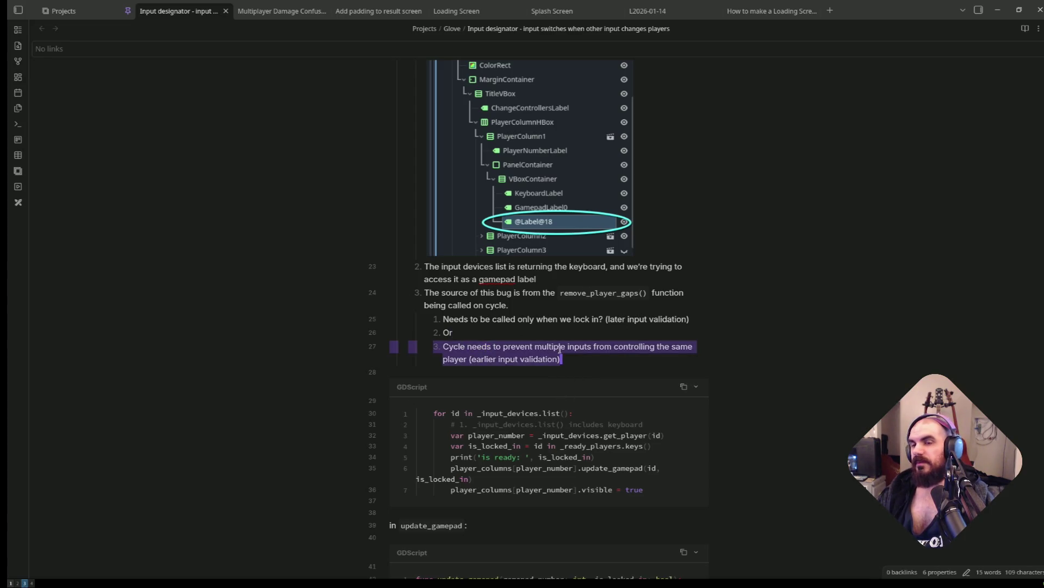
pyautogui.click(632, 356)
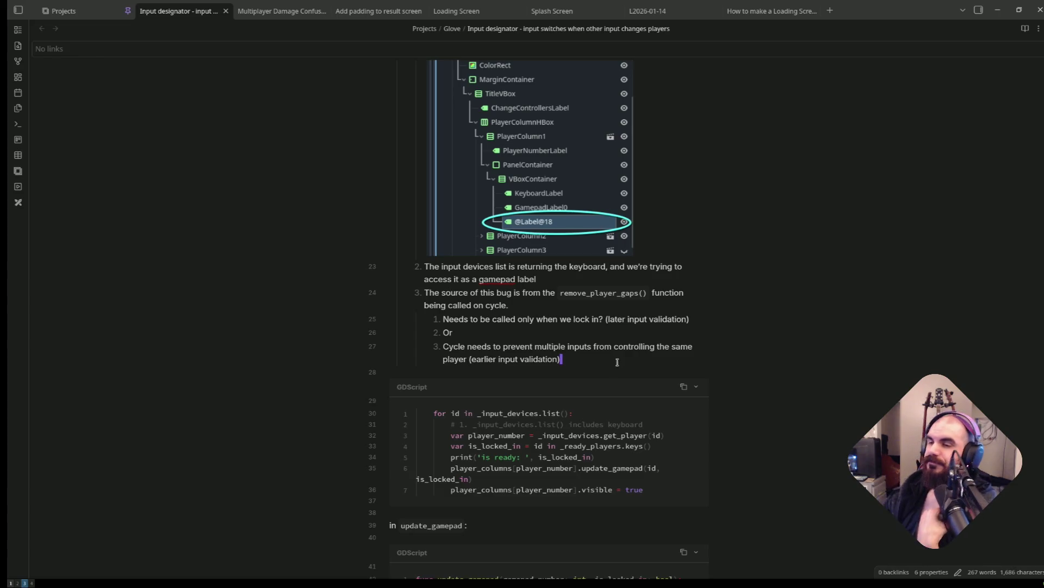
pyautogui.scroll(-6, 617, 362)
pyautogui.scroll(5, 578, 389)
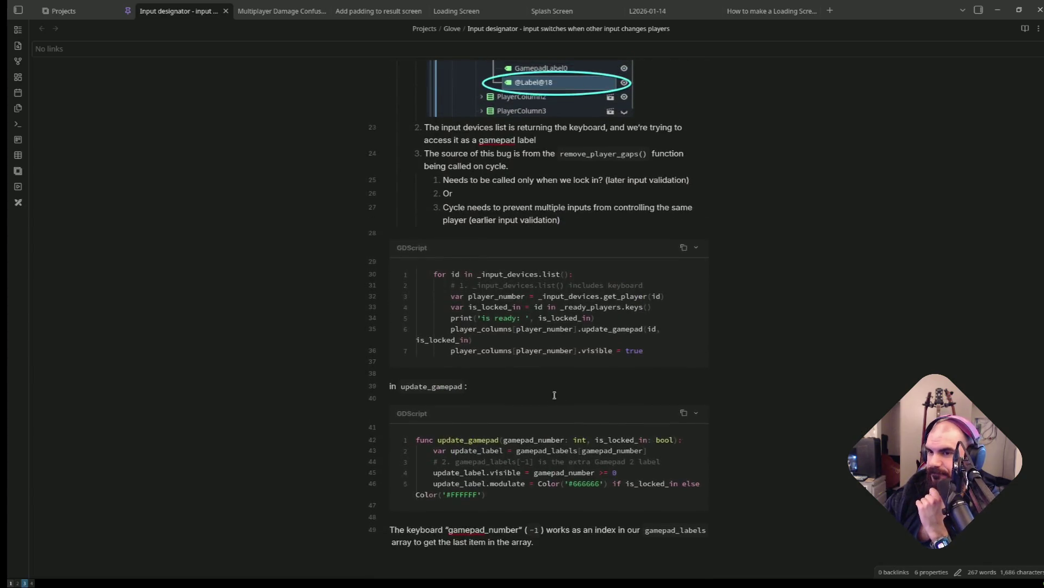
pyautogui.scroll(5, 586, 397)
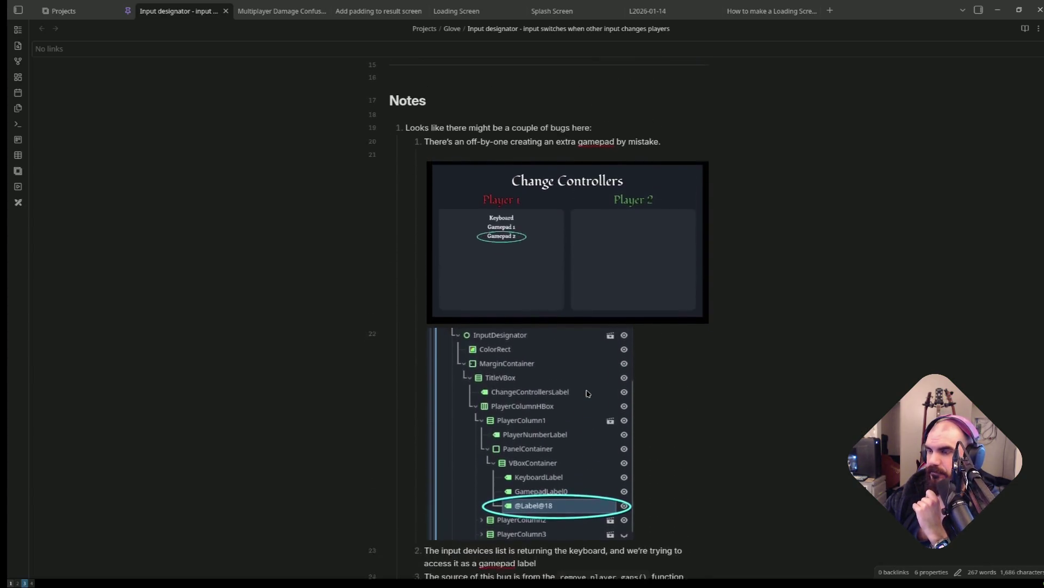
pyautogui.scroll(-2, 624, 376)
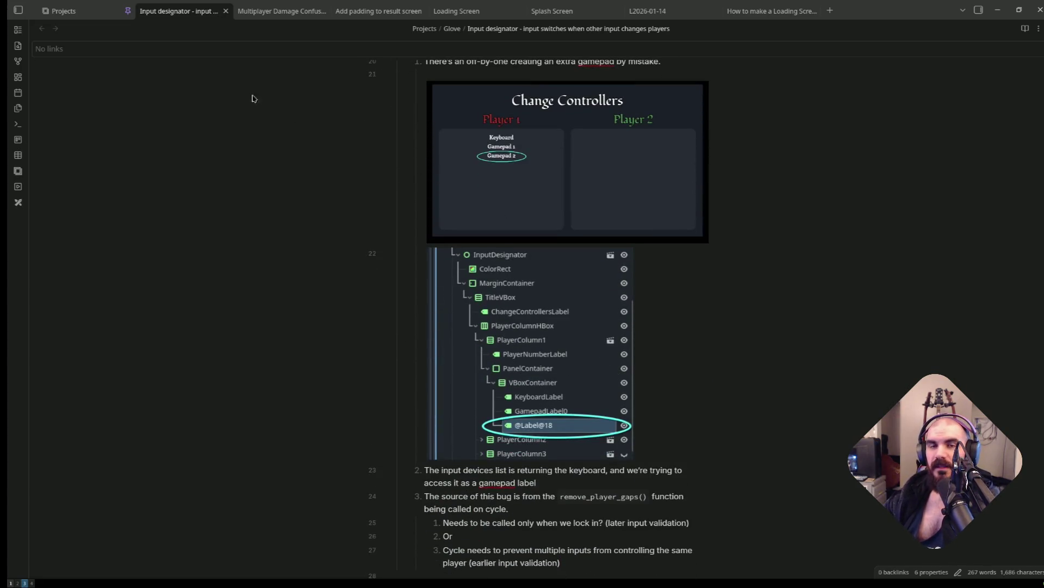
# On the Projects board, drag the Input designator card from This Week into In Progress.
pyautogui.click(118, 18)
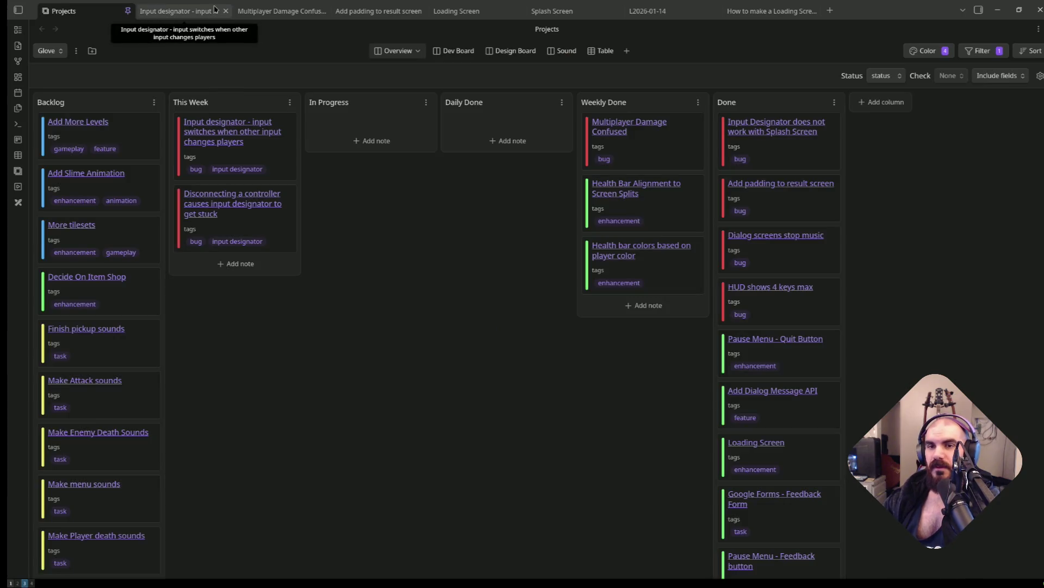
pyautogui.moveTo(279, 163)
pyautogui.mouseDown()
pyautogui.moveTo(413, 111)
pyautogui.moveTo(427, 174)
pyautogui.mouseUp()
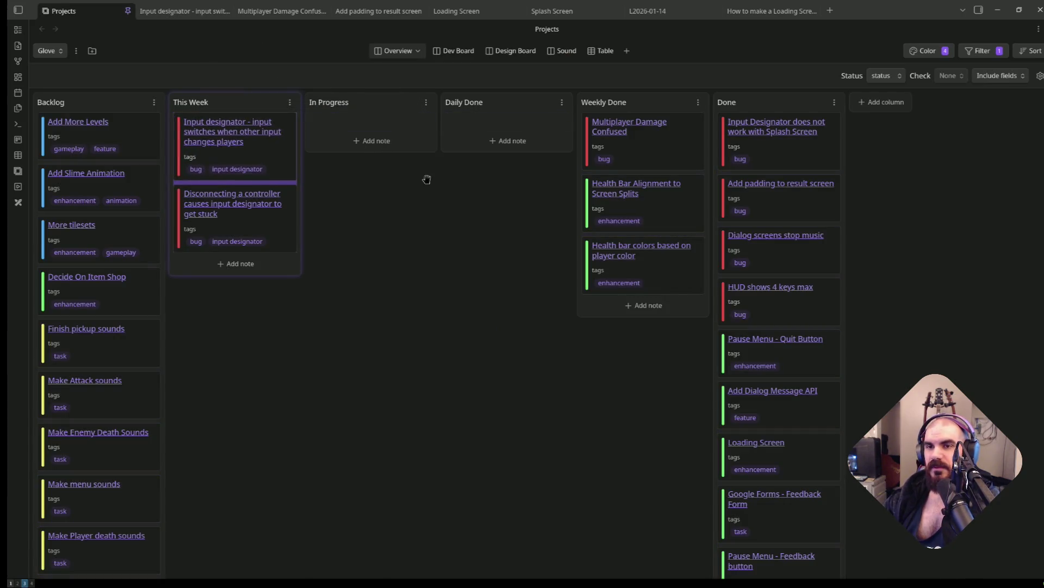
pyautogui.moveTo(294, 167); pyautogui.dragTo(387, 114)
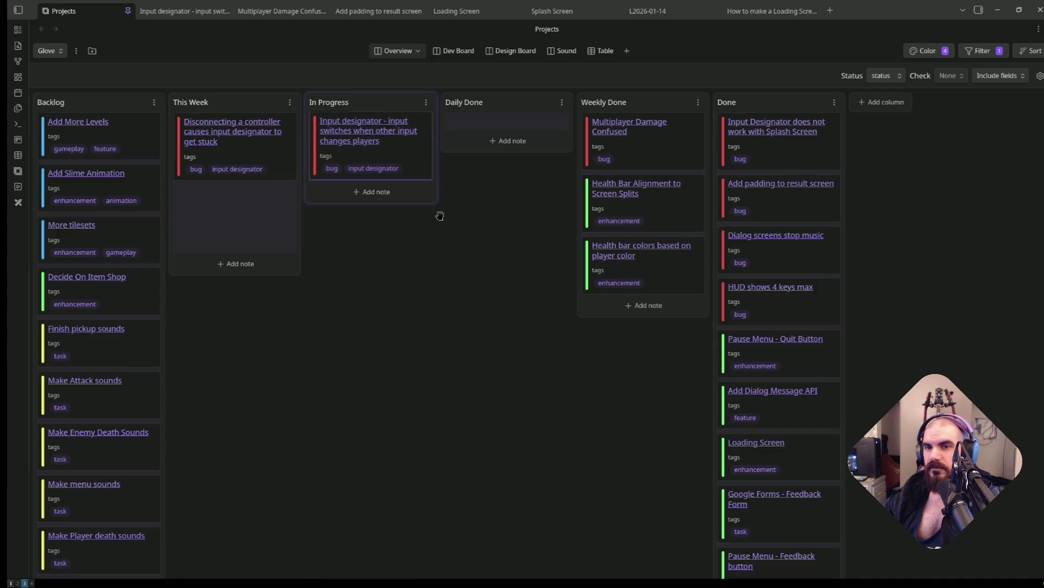